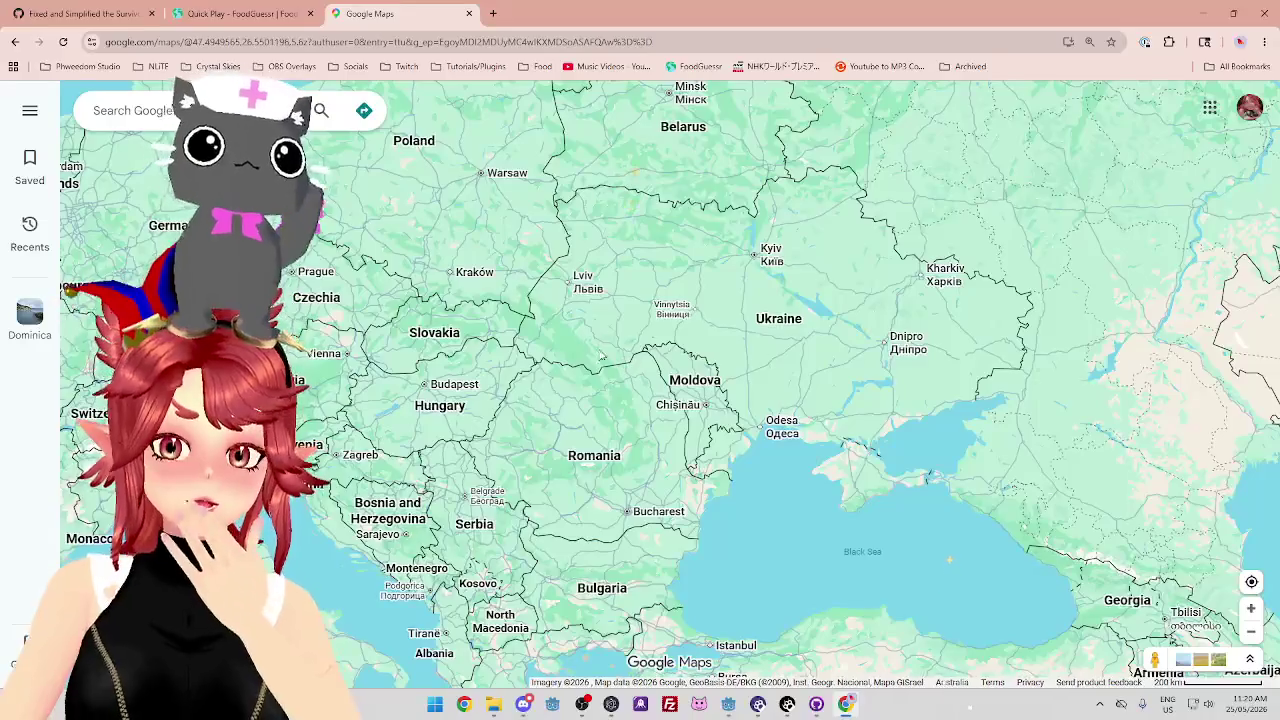
# Check the dish's saffron ingredient in FoodGuessr, then bring the Black Sea back into view on the map.
pyautogui.hotkey('ctrl', 'shift', 'Tab')
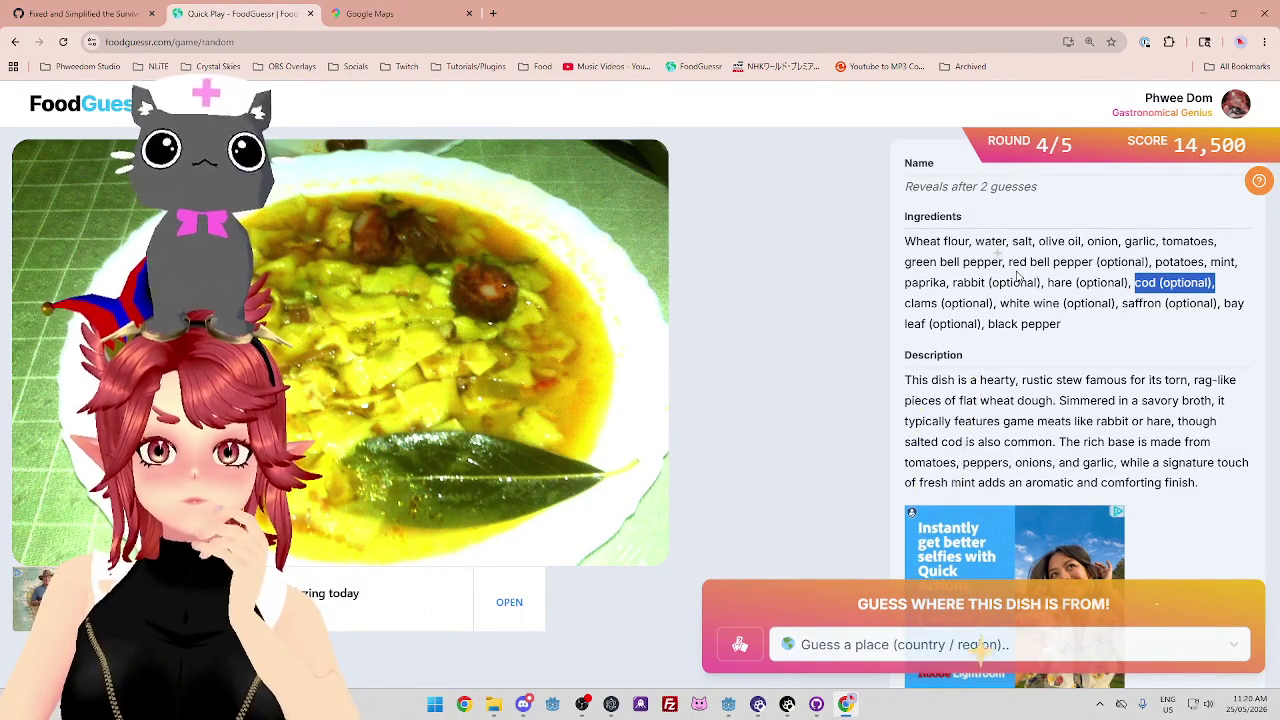
pyautogui.moveTo(1123, 303); pyautogui.dragTo(1219, 303)
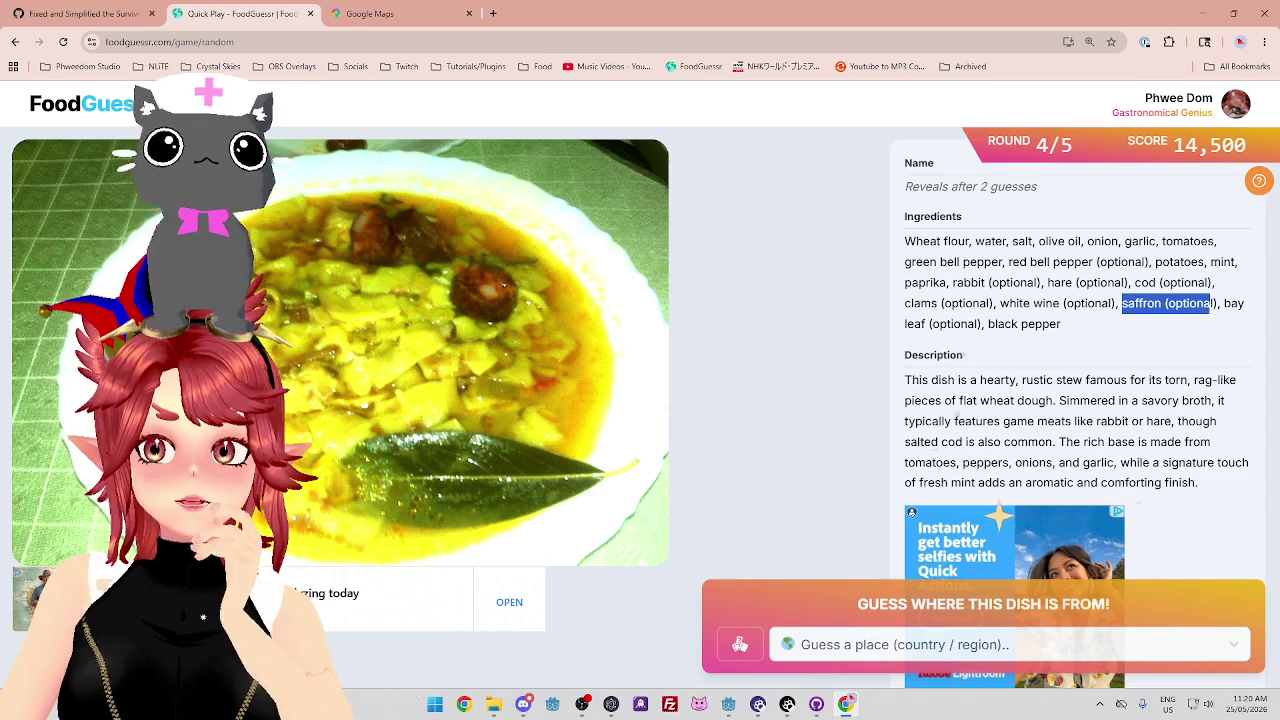
pyautogui.click(390, 14)
pyautogui.scroll(-5, 830, 468)
pyautogui.scroll(2, 830, 468)
pyautogui.moveTo(830, 468); pyautogui.dragTo(615, 345)
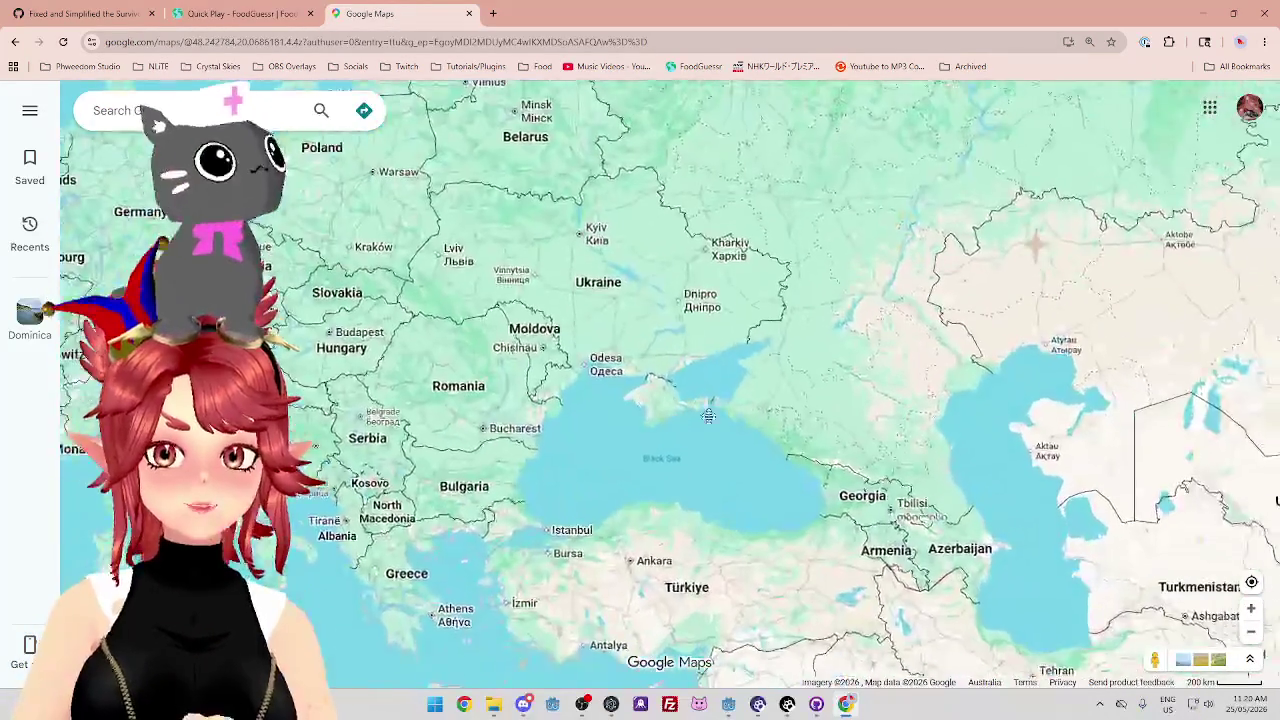
# Zoom and pan Google Maps to centre on the Black Sea.
pyautogui.scroll(3, 615, 345)
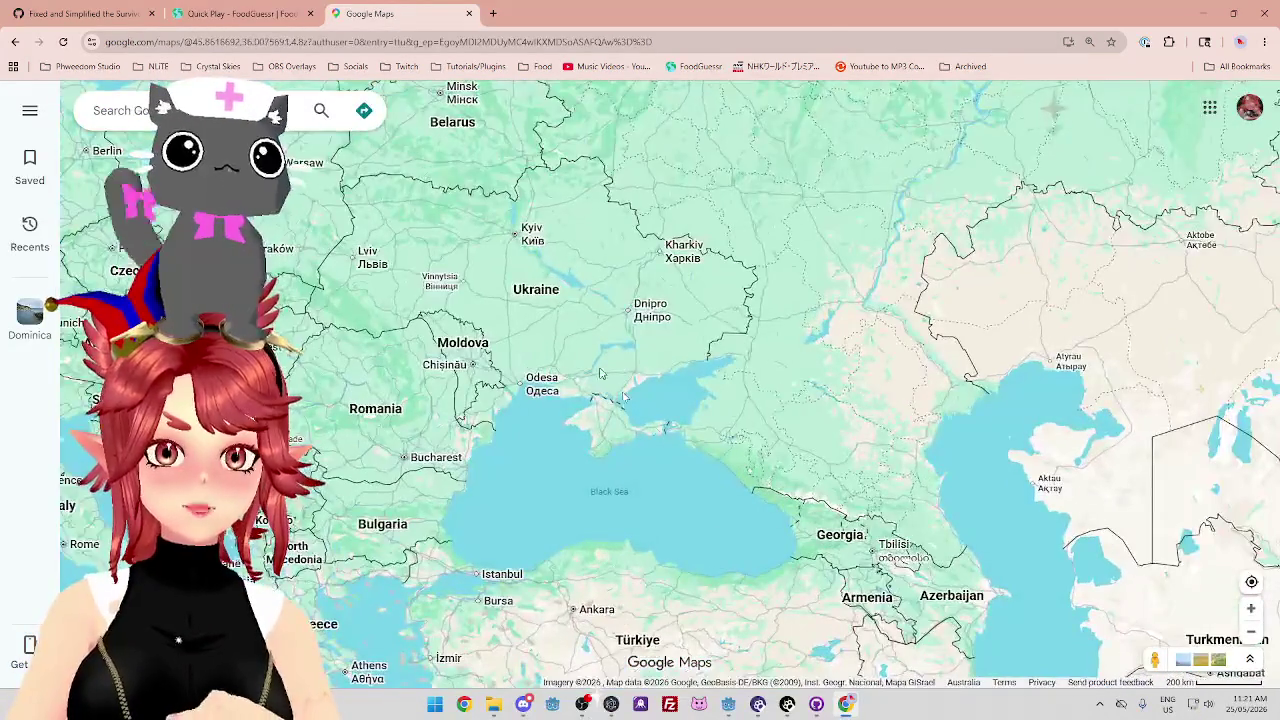
pyautogui.scroll(-3, 662, 403)
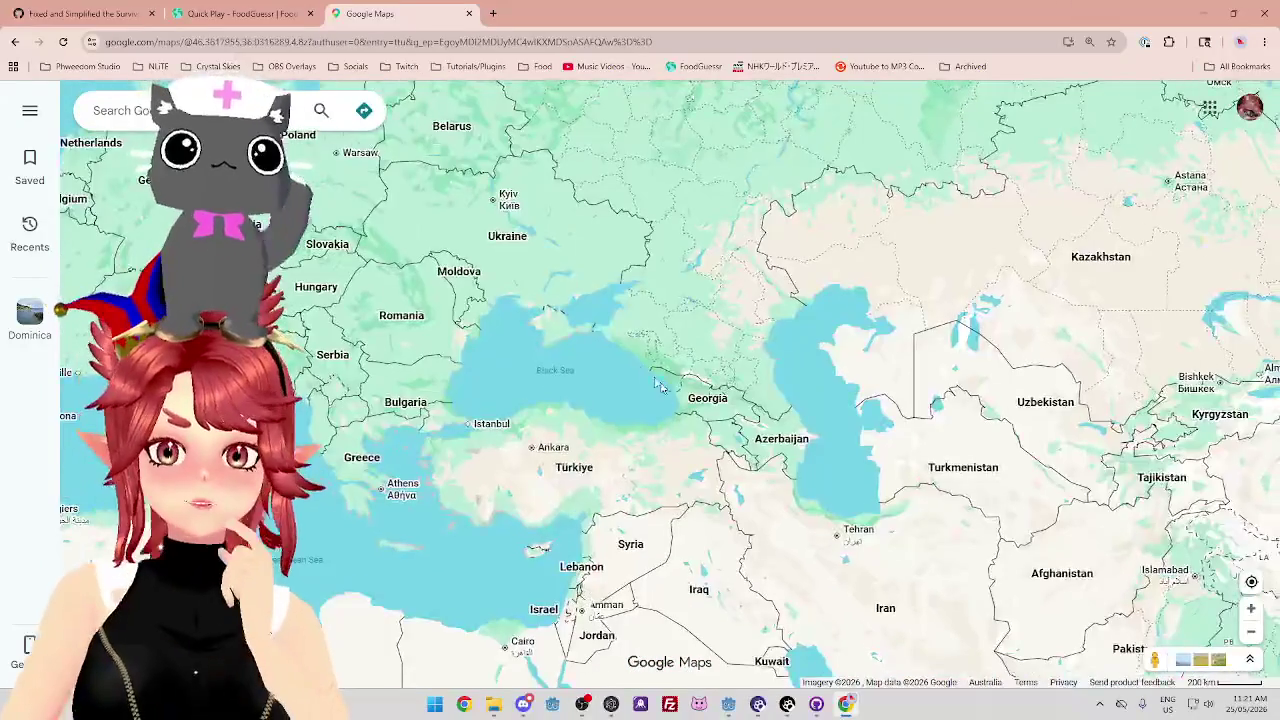
pyautogui.scroll(2, 662, 403)
pyautogui.moveTo(648, 386); pyautogui.dragTo(769, 382)
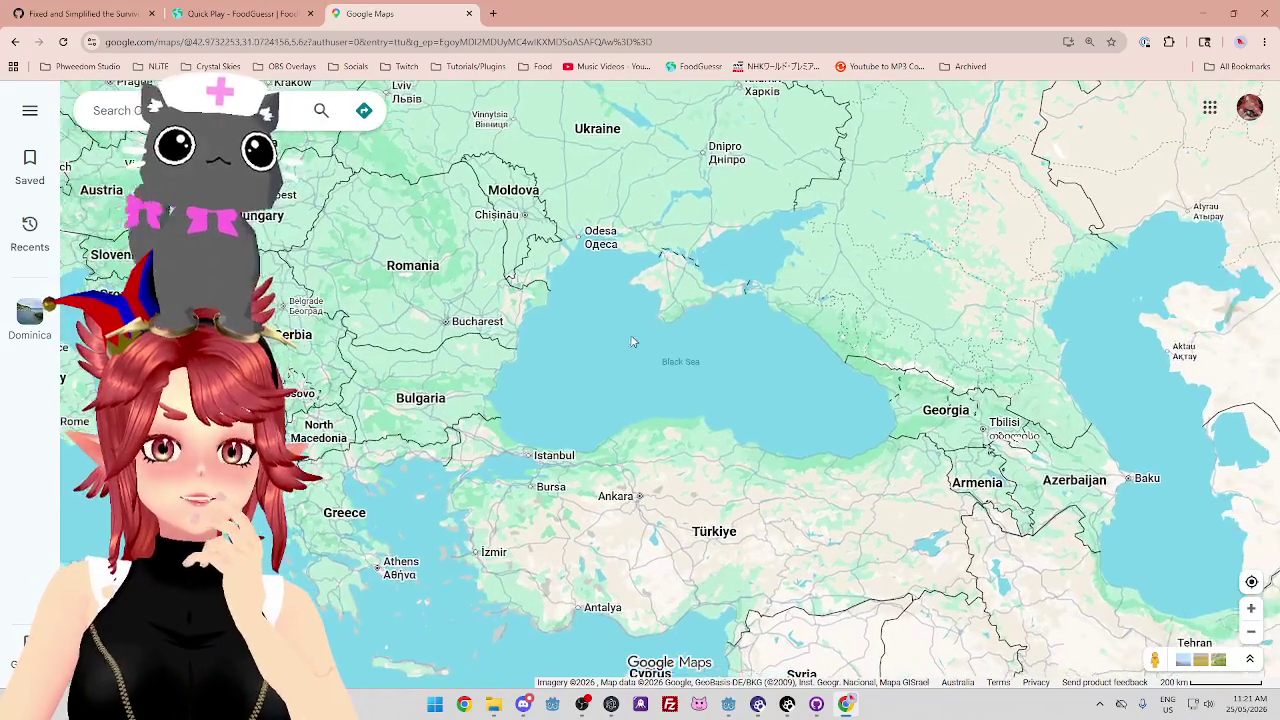
pyautogui.scroll(-3, 731, 373)
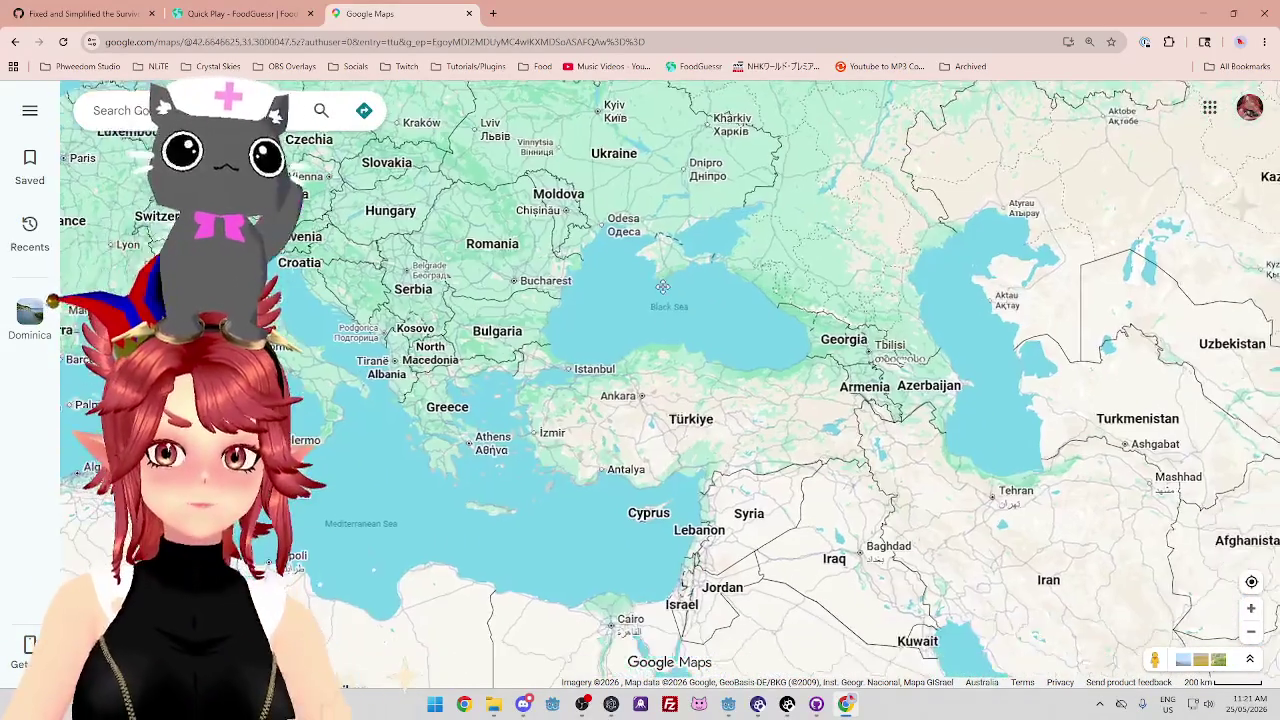
# Cross-check the FoodGuessr dish page, then settle the map on Eastern Europe from Poland to Georgia.
pyautogui.click(278, 7)
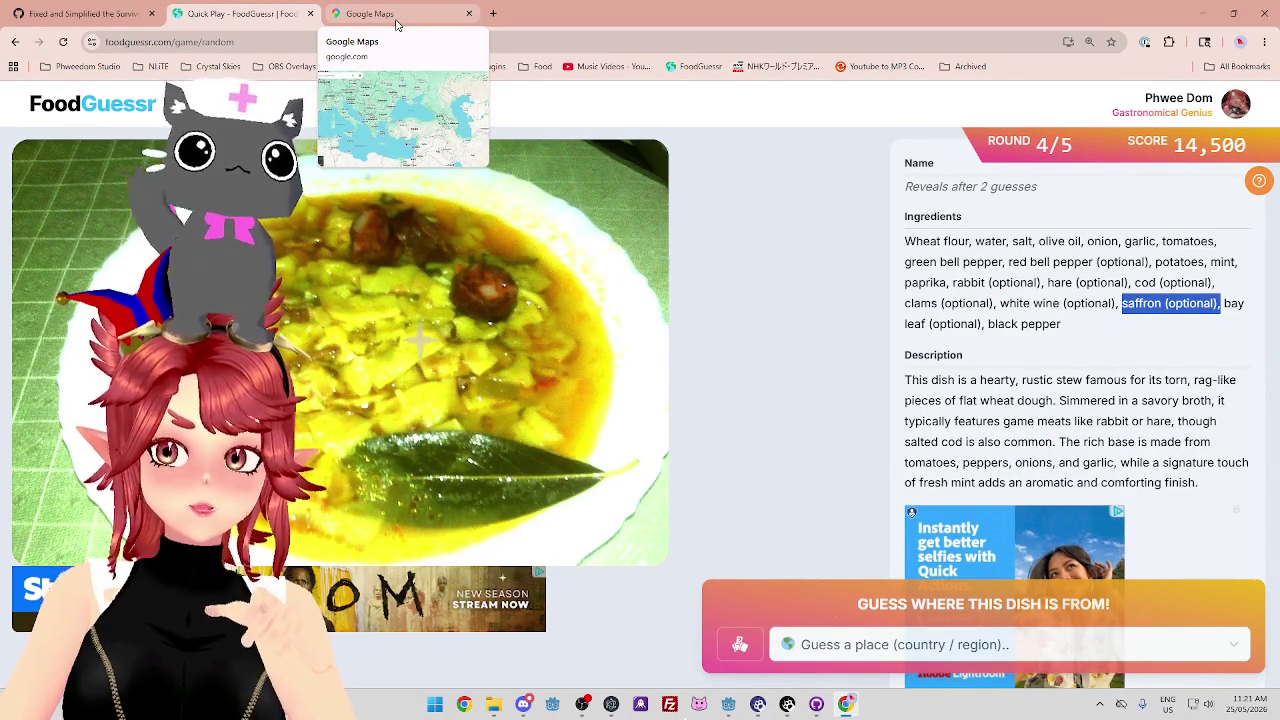
pyautogui.click(396, 24)
pyautogui.scroll(4, 844, 548)
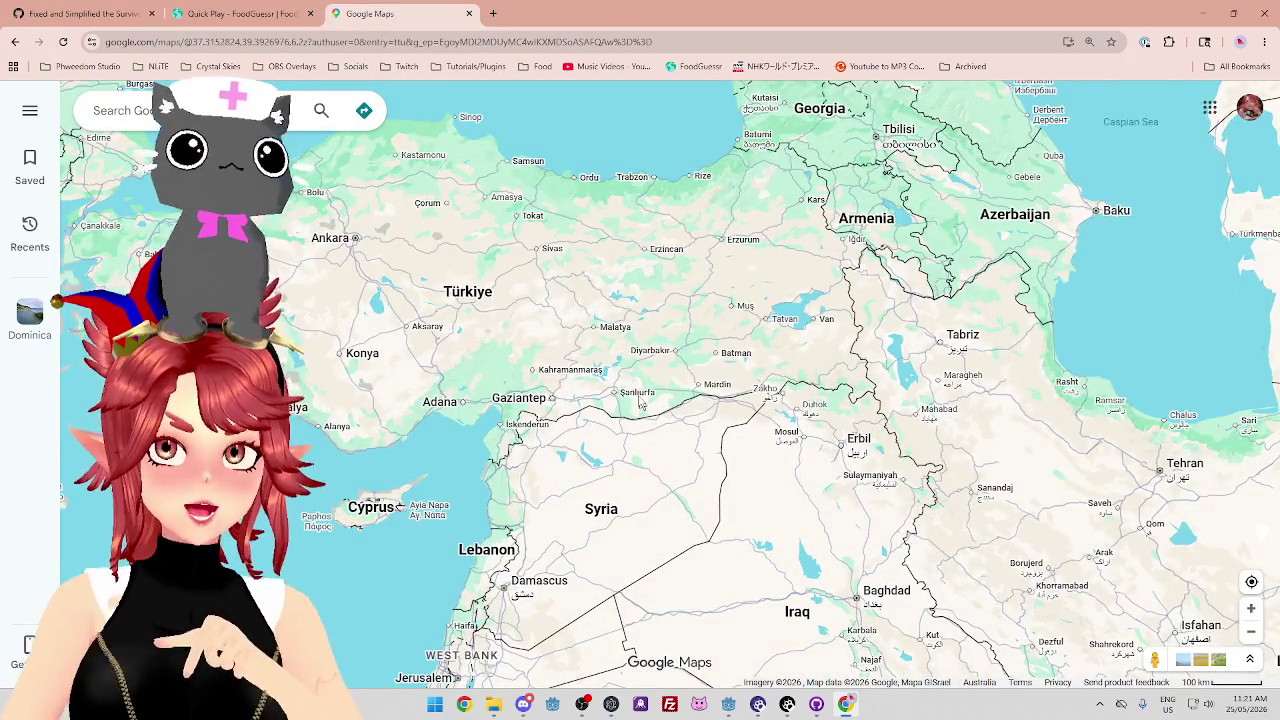
pyautogui.scroll(-5, 639, 402)
pyautogui.scroll(3, 590, 407)
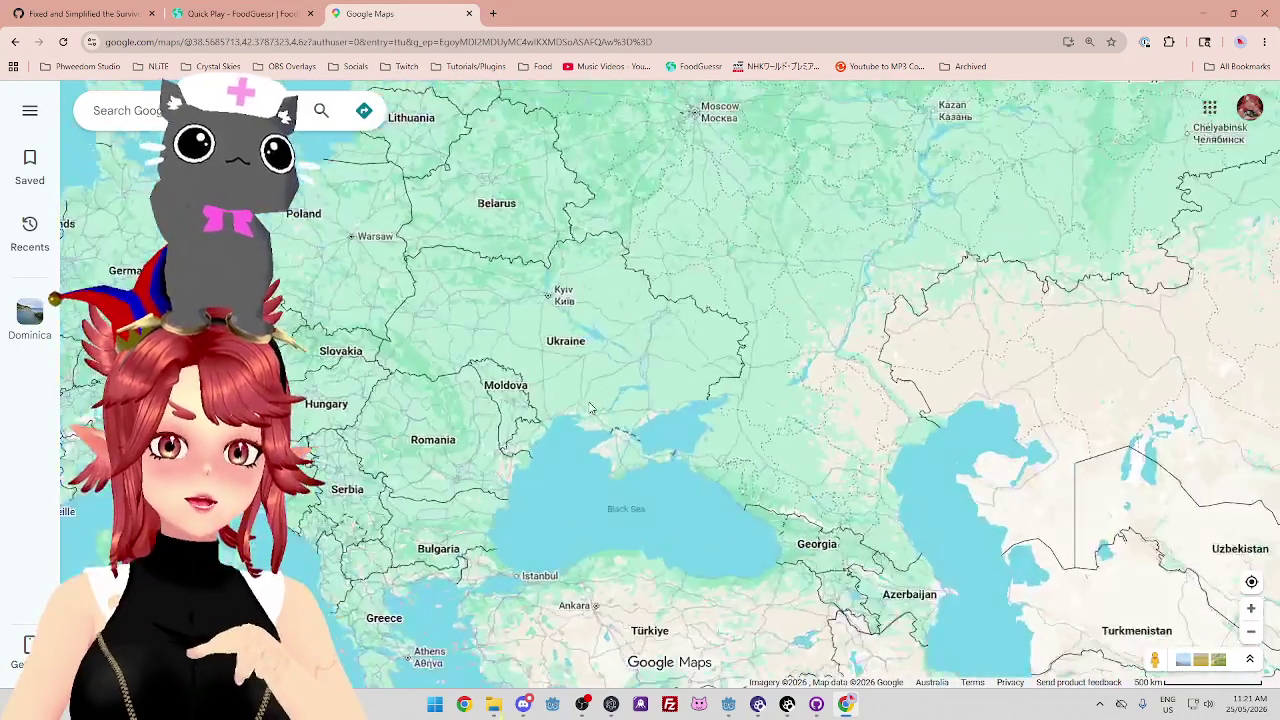
pyautogui.scroll(3, 590, 407)
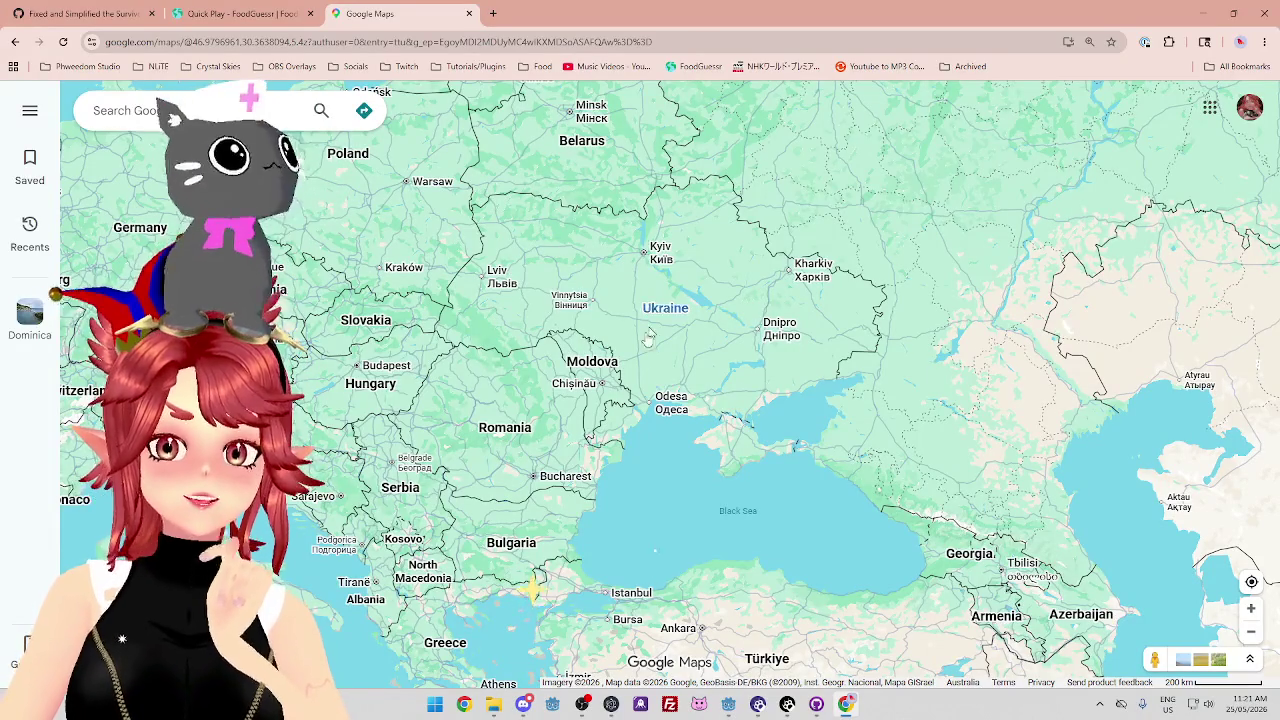
pyautogui.hotkey('ctrl', 'shift', 'Tab')
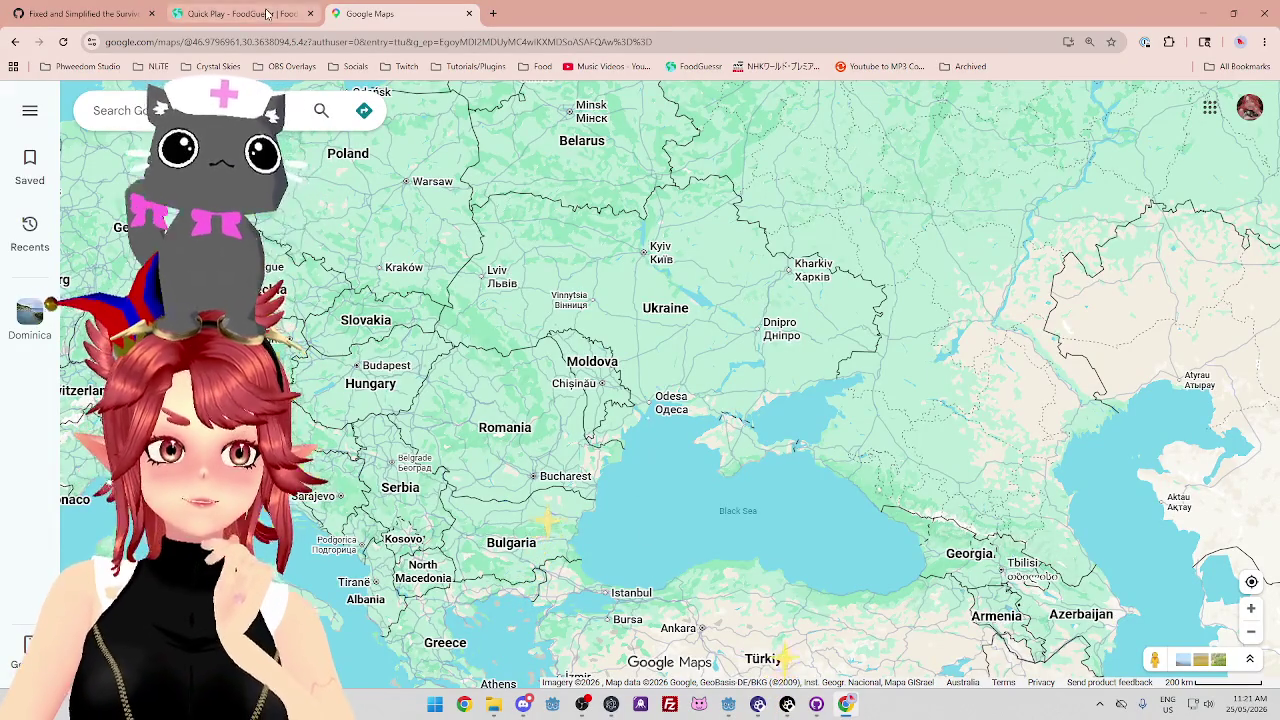
pyautogui.hotkey('ctrl', 'Tab')
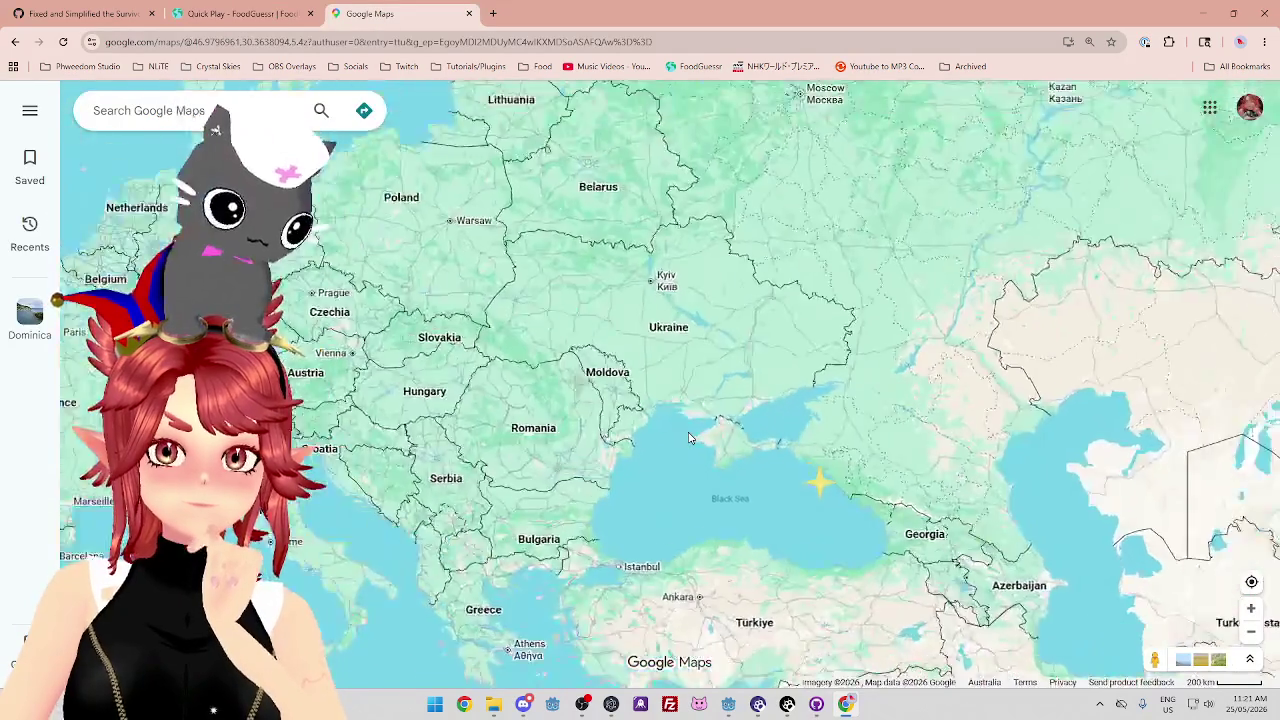
pyautogui.scroll(2, 689, 437)
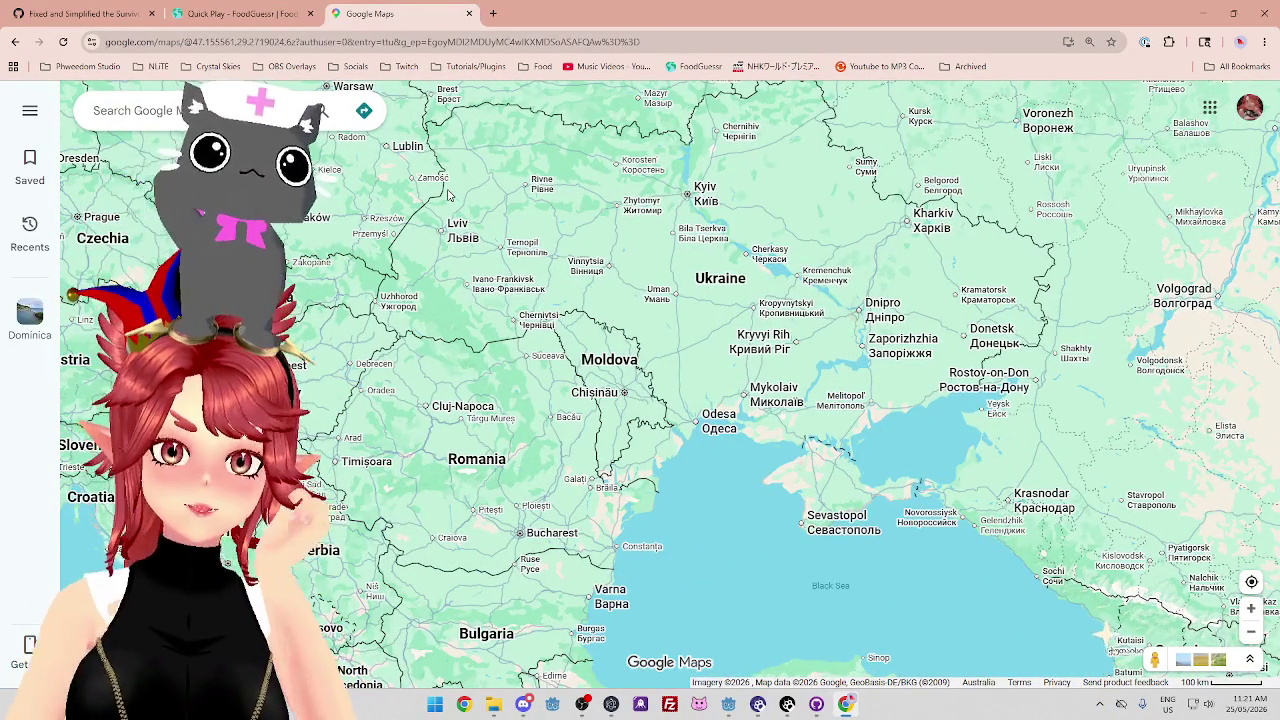
pyautogui.scroll(-2, 700, 350)
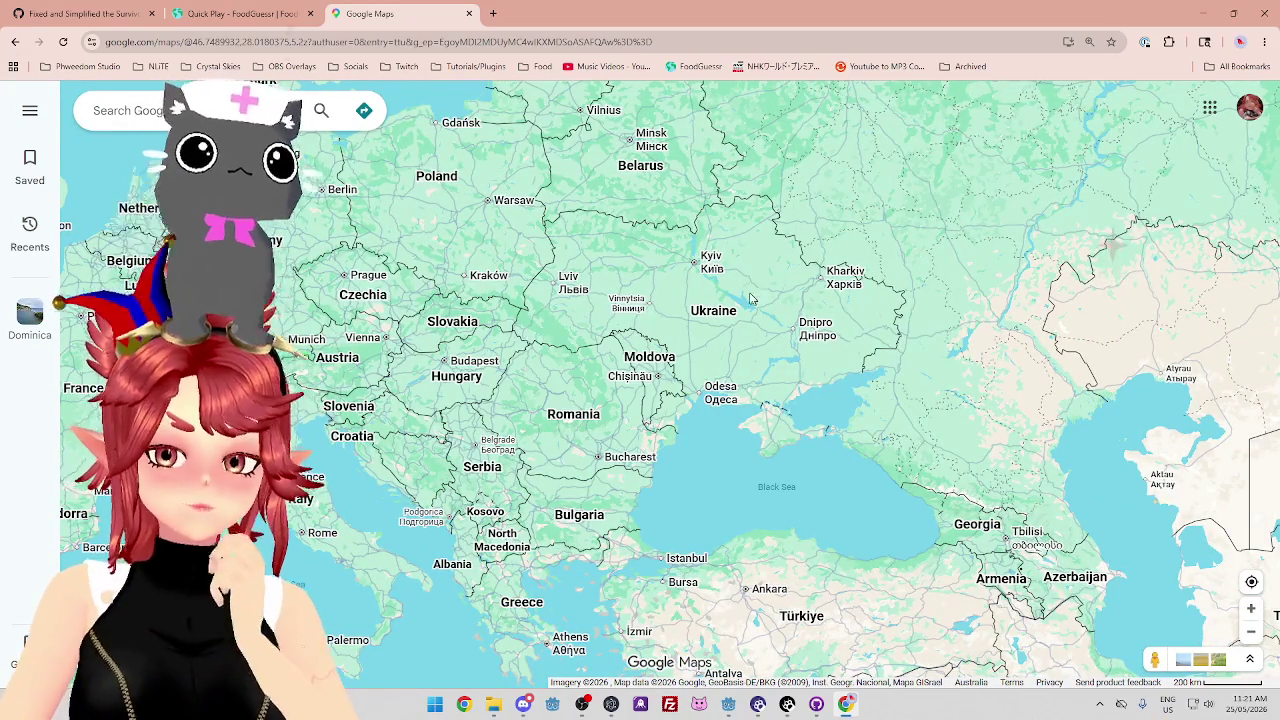
# Guess Romania as the dish's country in FoodGuessr.
pyautogui.click(211, 18)
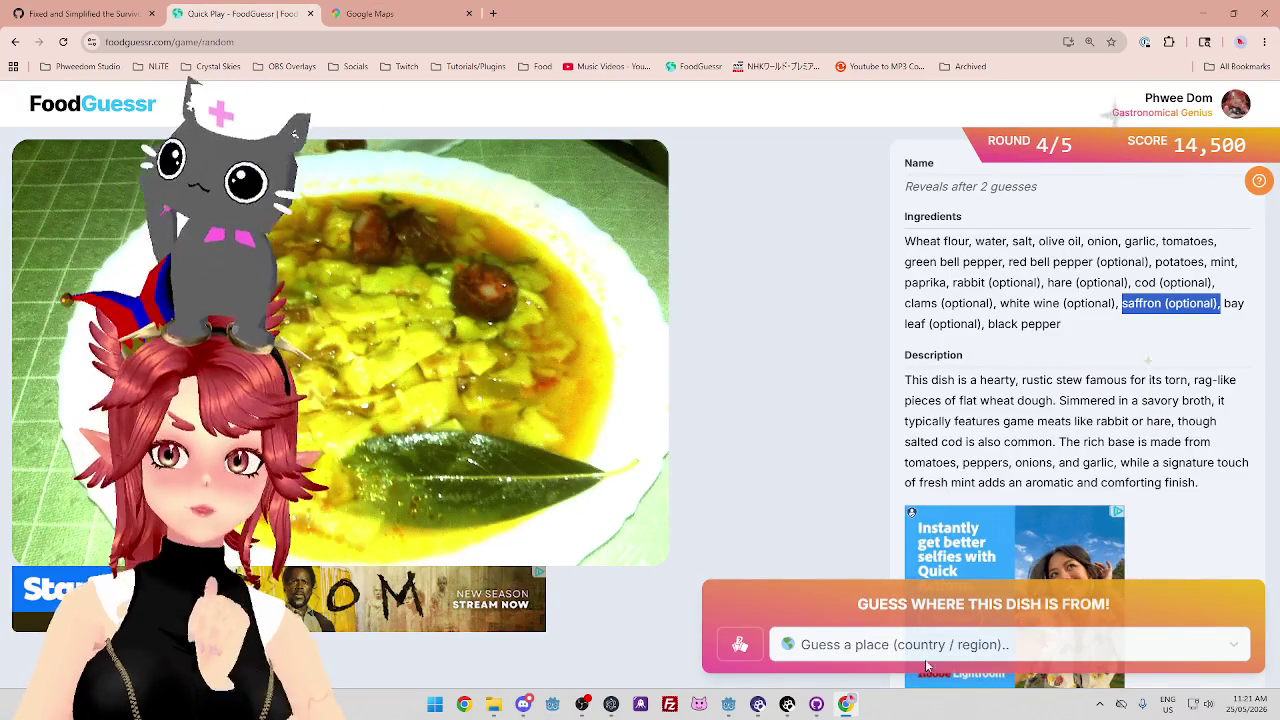
pyautogui.click(924, 648)
pyautogui.write('rom')
pyautogui.press('Return')
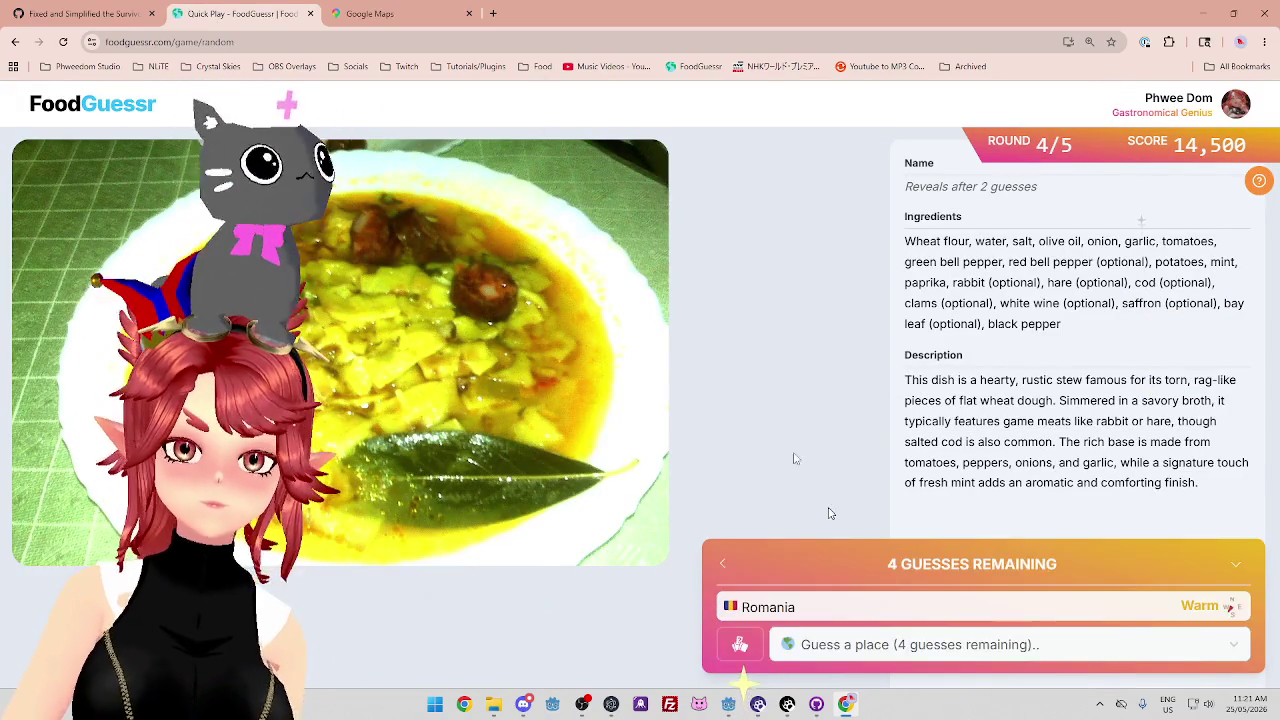
# Move the map west toward Italy and the Balkans.
pyautogui.hotkey('ctrl', 'Tab')
pyautogui.moveTo(724, 548)
pyautogui.mouseDown()
pyautogui.moveTo(777, 496)
pyautogui.moveTo(948, 476)
pyautogui.mouseUp()
pyautogui.moveTo(570, 530); pyautogui.dragTo(716, 468)
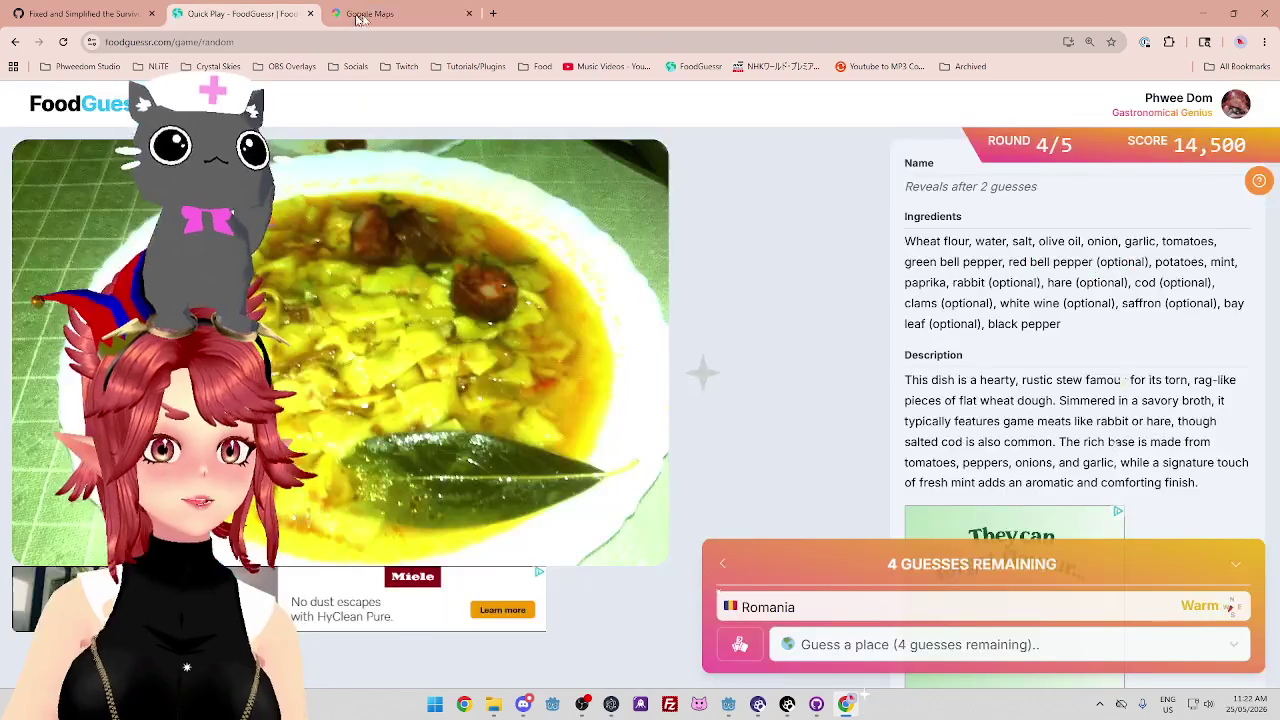
# Compare the FoodGuessr dish against the Italy and Balkans map, then open FoodGuessr's country guess list.
pyautogui.click(279, 15)
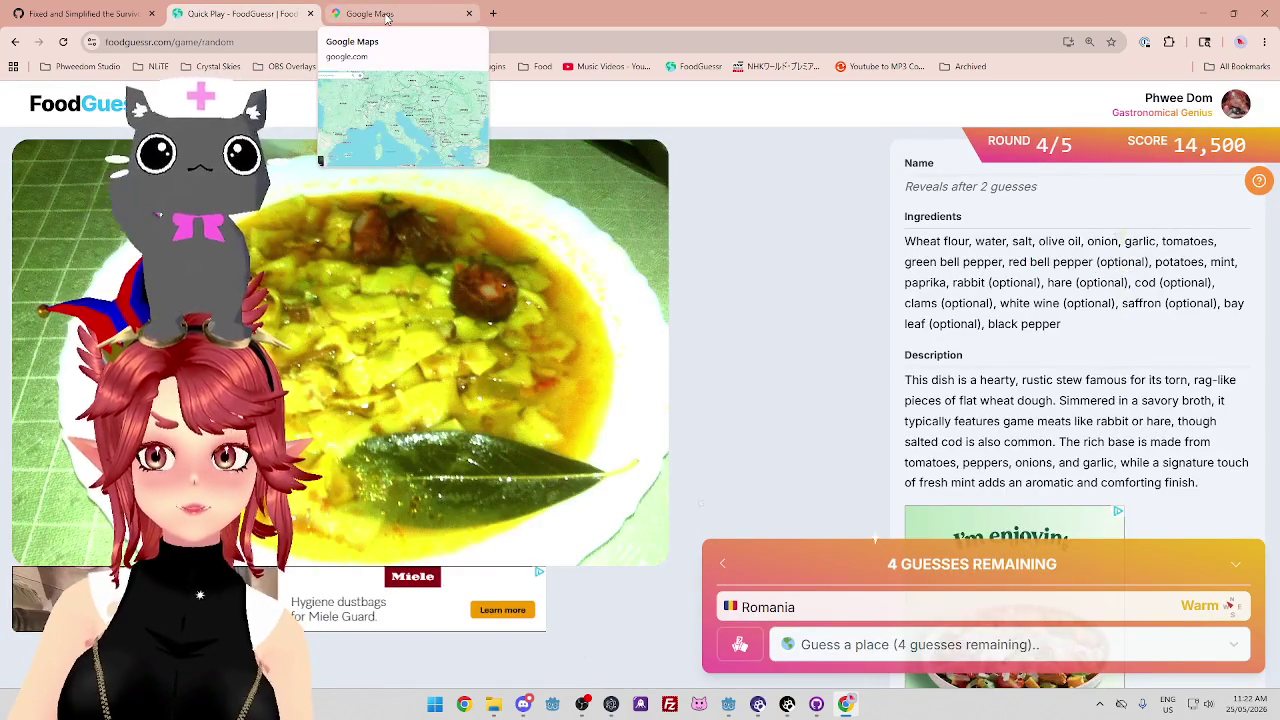
pyautogui.click(387, 15)
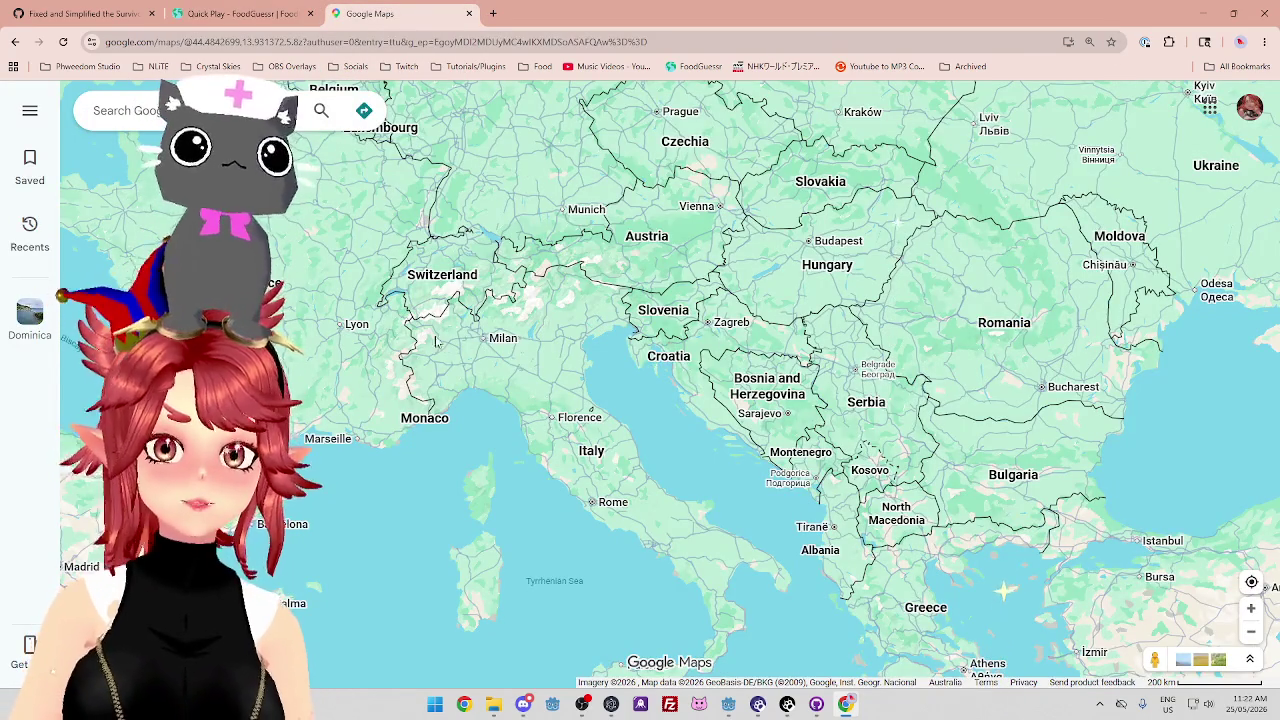
pyautogui.click(255, 14)
pyautogui.click(407, 18)
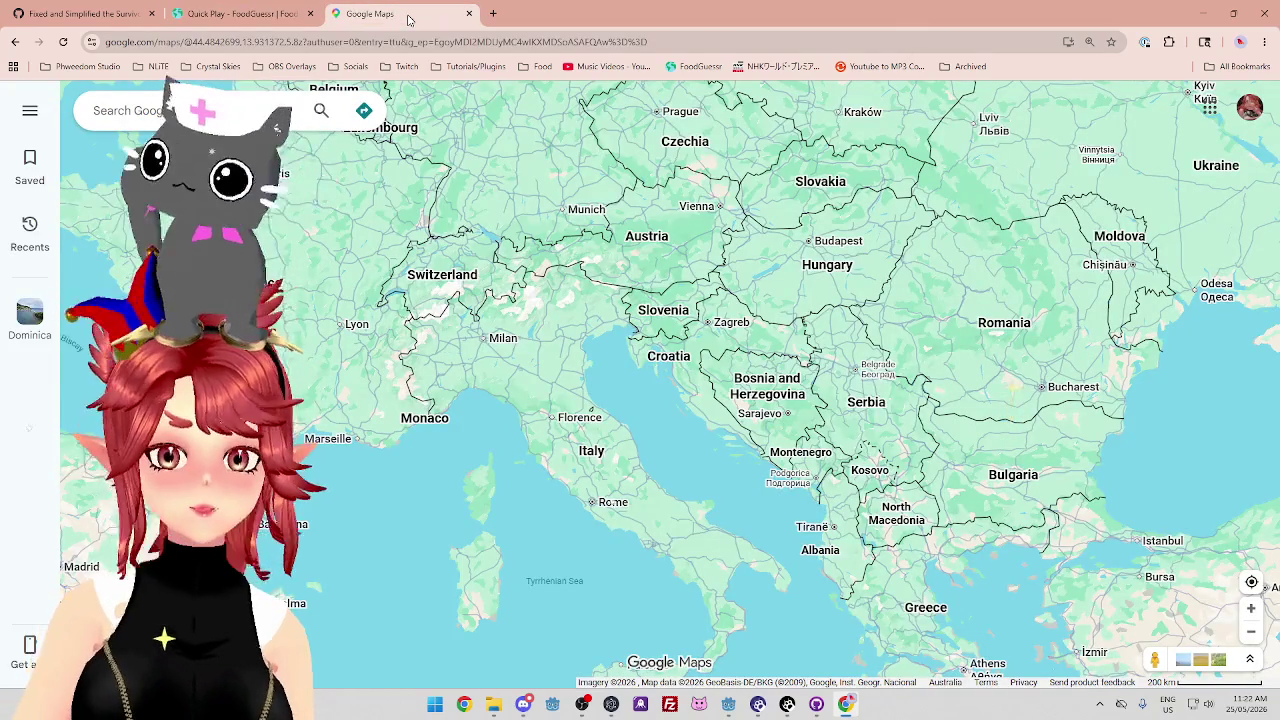
pyautogui.click(262, 15)
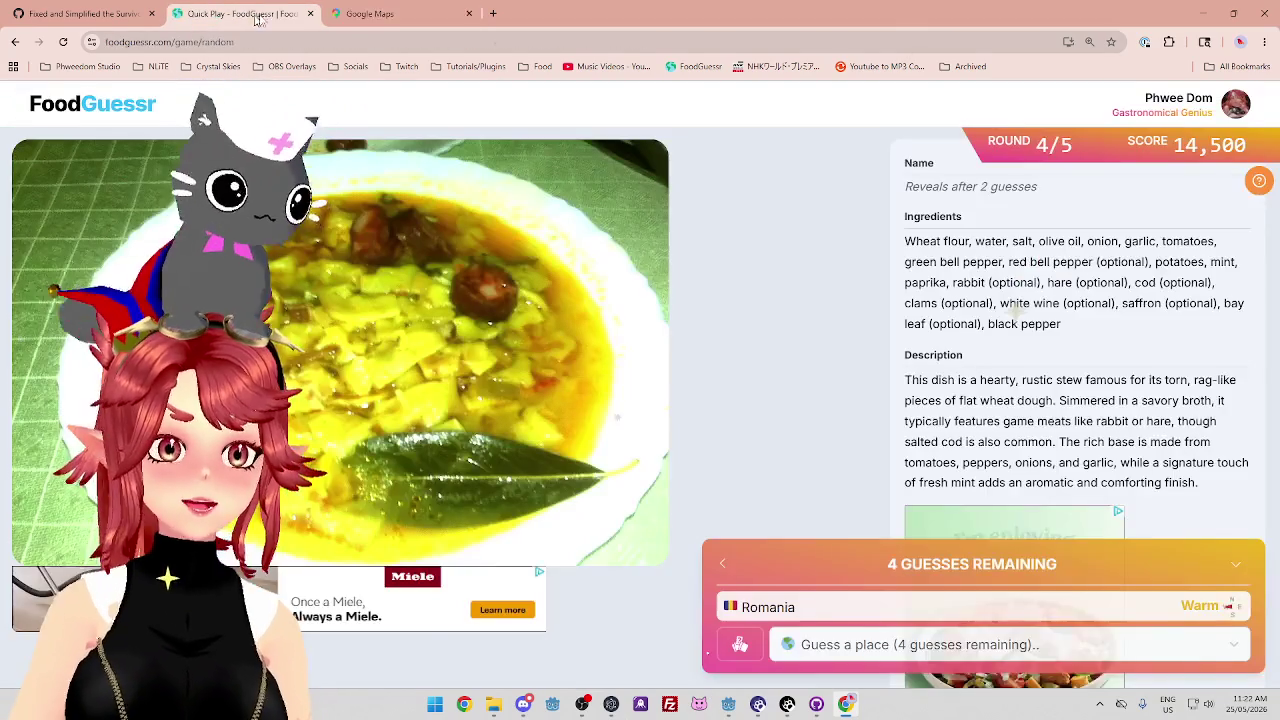
pyautogui.click(387, 15)
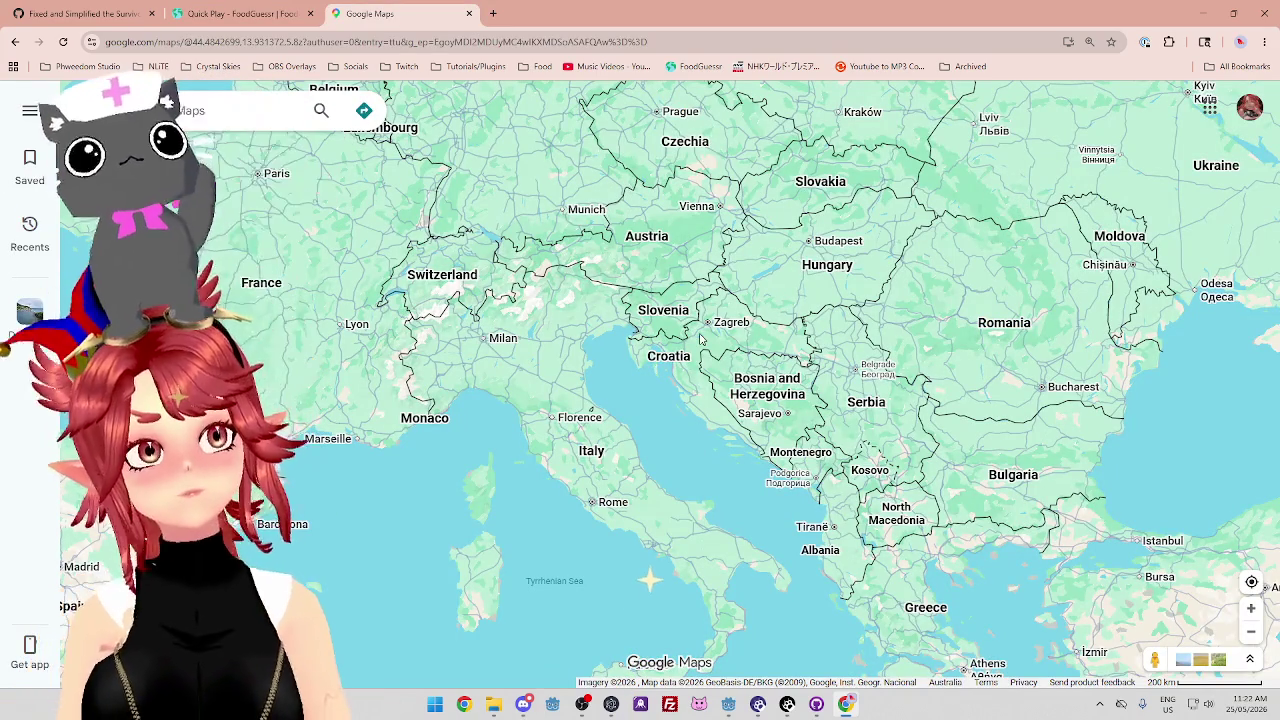
pyautogui.hotkey('ctrl', 'shift', 'Tab')
pyautogui.click(930, 645)
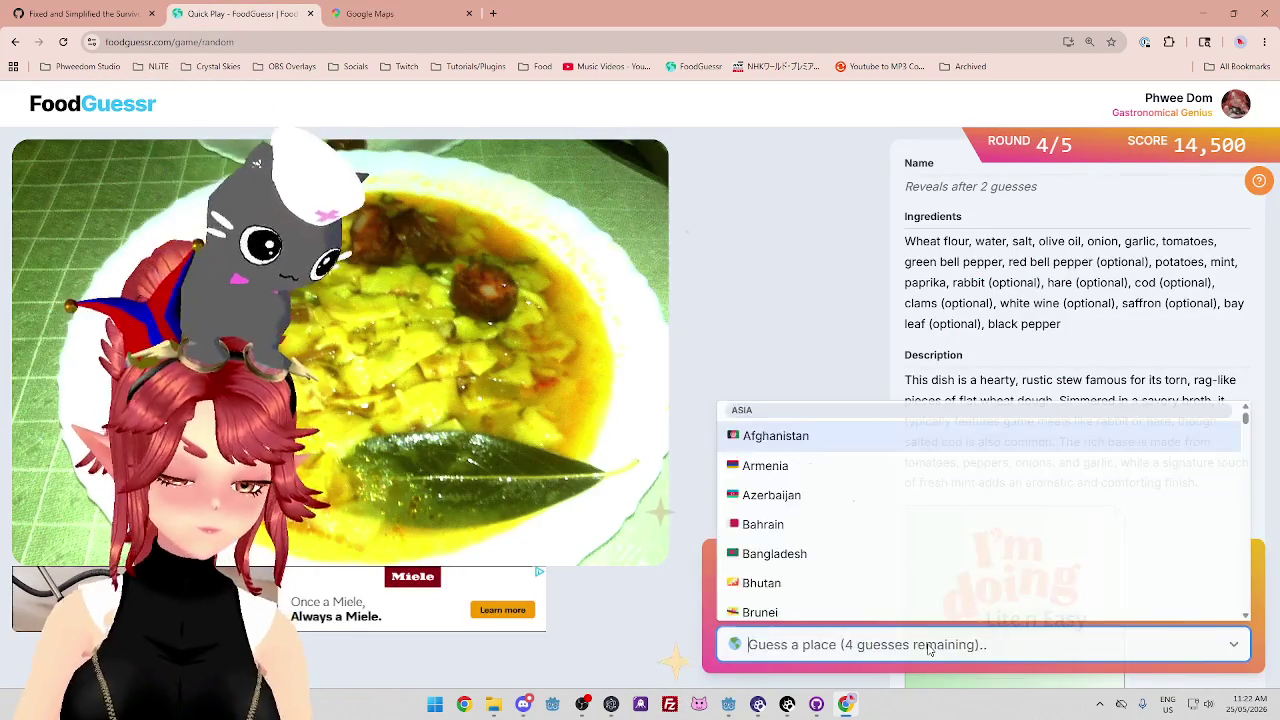
# Guess Croatia, then zoom the map out to Europe and North Africa.
pyautogui.write('cr')
pyautogui.press('Return')
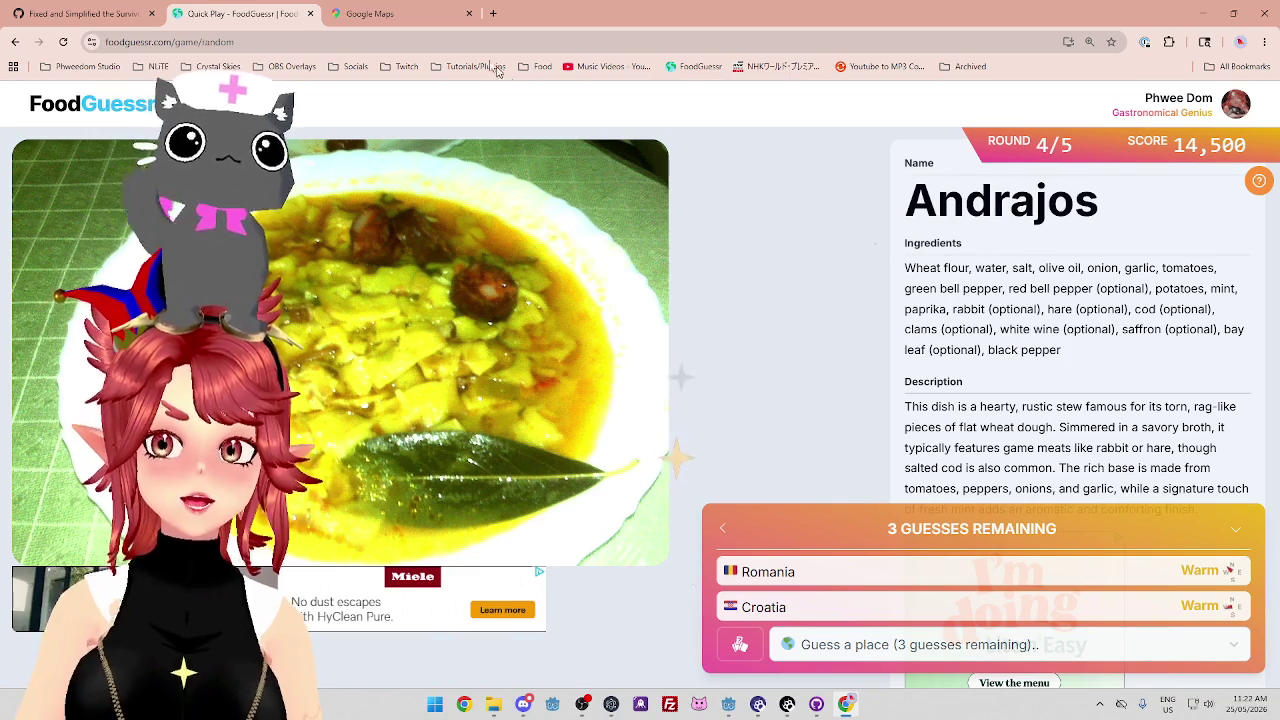
pyautogui.click(428, 18)
pyautogui.press('-')
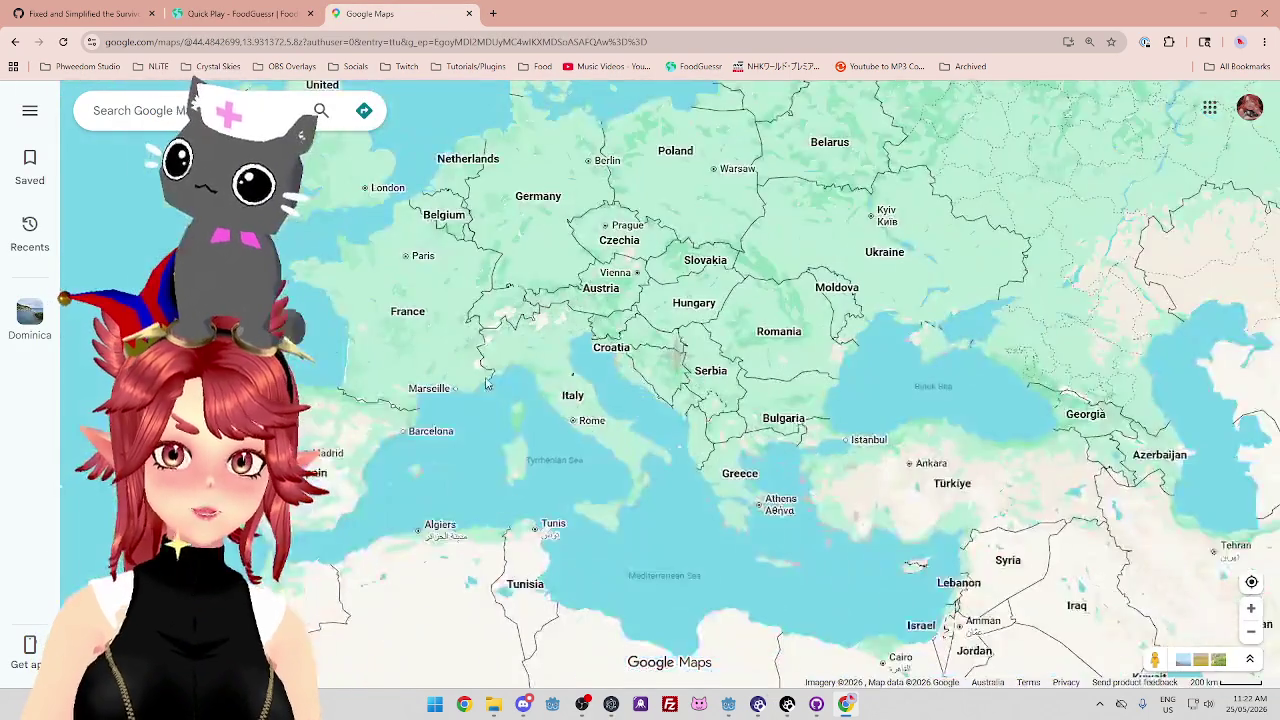
pyautogui.press('Left')
# Guess Spain for the Andrajos dish, earning a 4,000 round score.
pyautogui.click(240, 14)
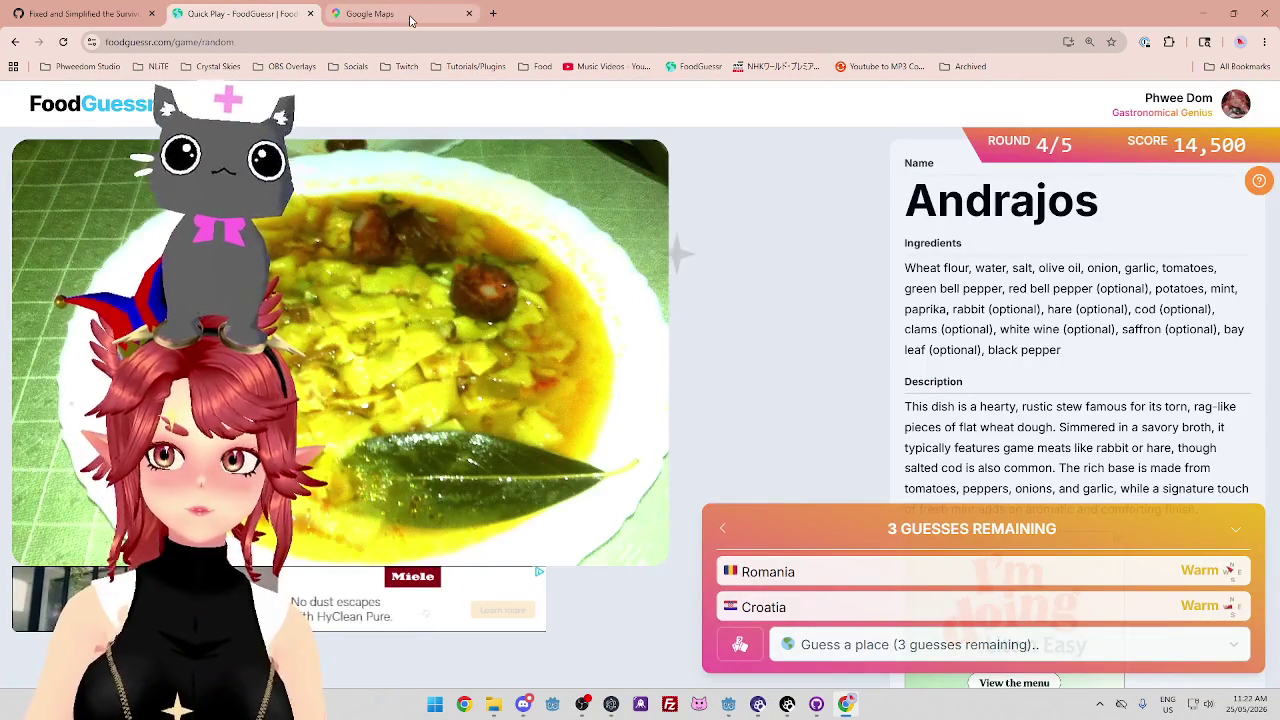
pyautogui.click(410, 20)
pyautogui.click(236, 16)
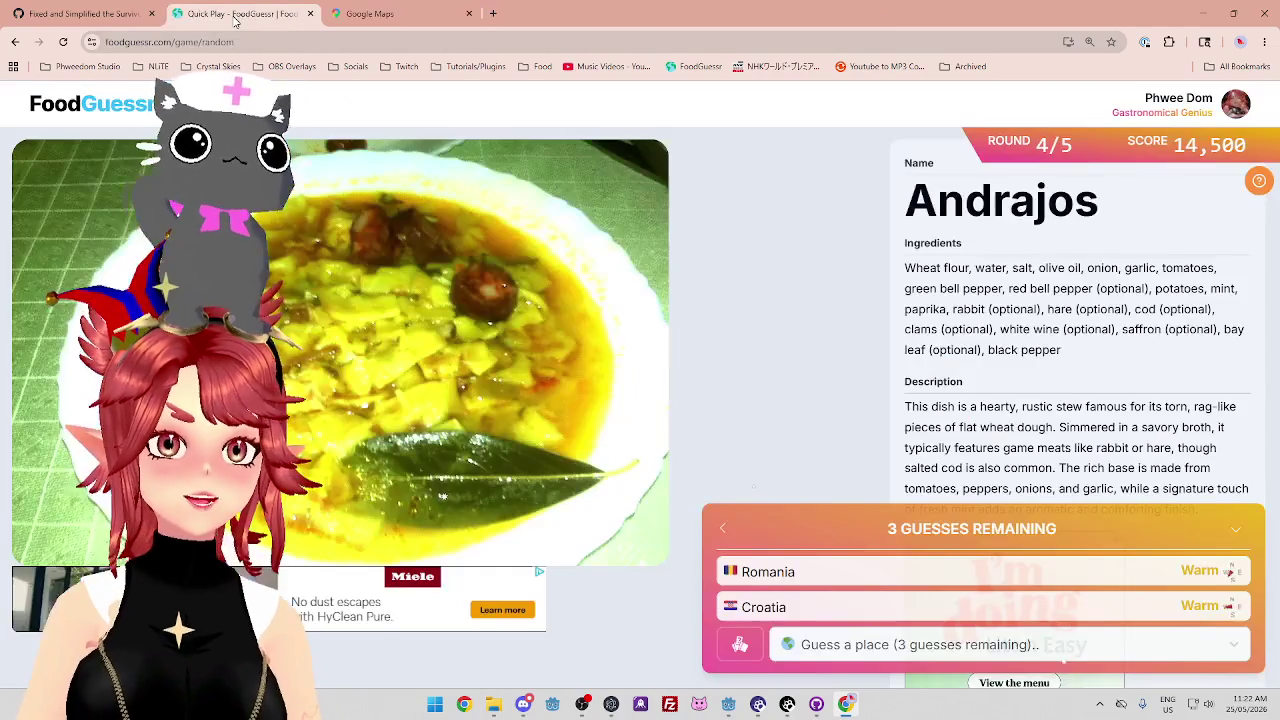
pyautogui.click(893, 658)
pyautogui.write('sp')
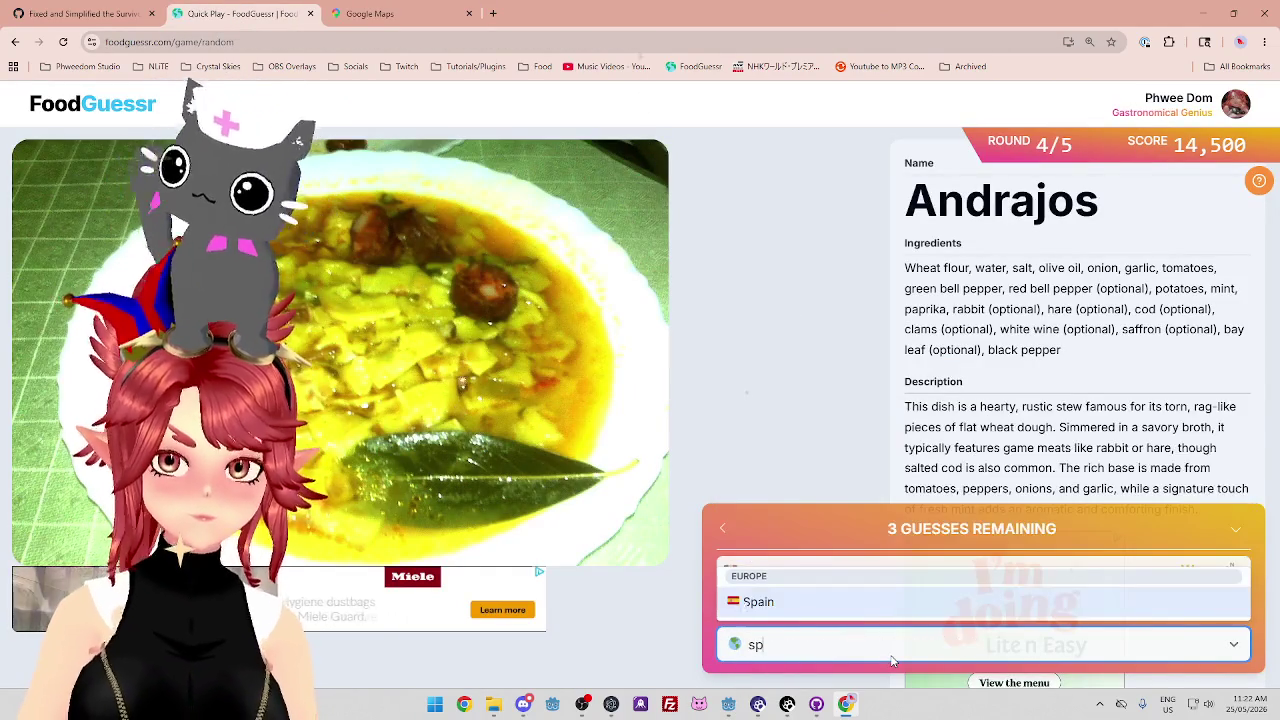
pyautogui.click(879, 619)
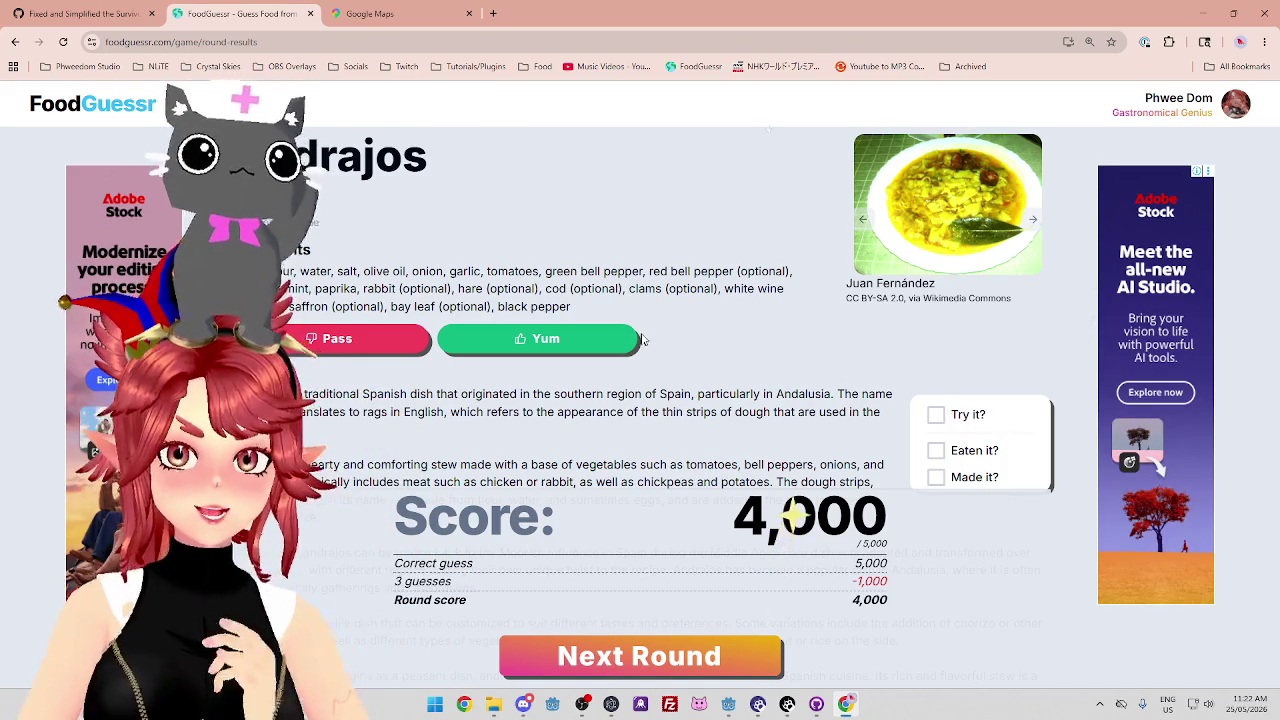
# Highlight the Andrajos 'rags' name meaning and the tomatoes, bell peppers, onions stew description.
pyautogui.scroll(-1, 716, 316)
pyautogui.moveTo(353, 278)
pyautogui.mouseDown()
pyautogui.moveTo(700, 262)
pyautogui.moveTo(776, 279)
pyautogui.mouseUp()
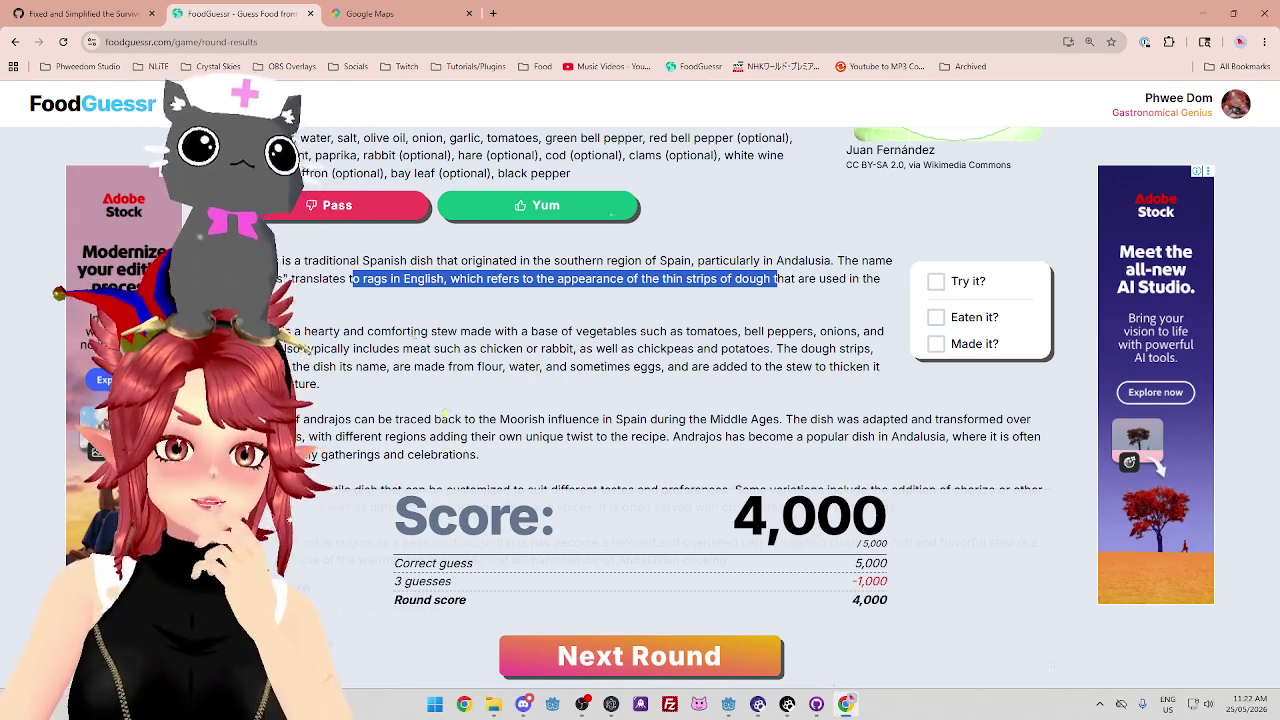
pyautogui.moveTo(435, 331); pyautogui.dragTo(352, 331)
pyautogui.click(425, 258)
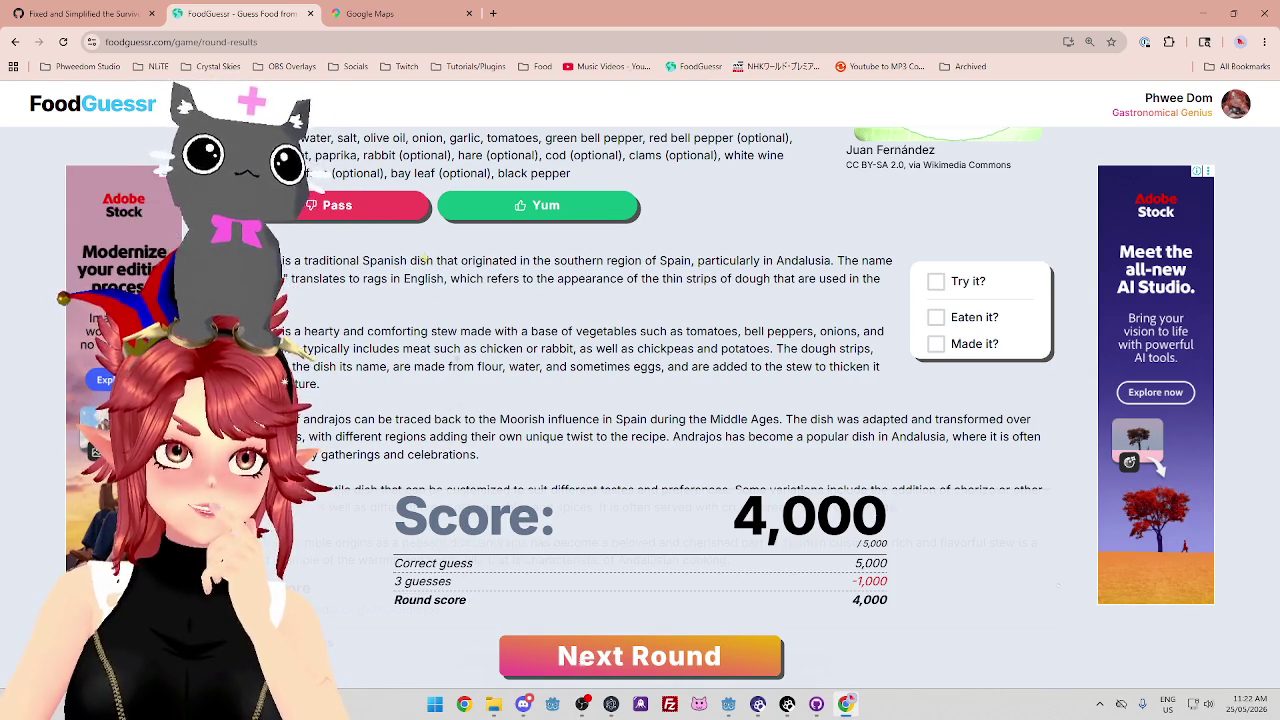
pyautogui.moveTo(447, 331)
pyautogui.mouseDown()
pyautogui.moveTo(296, 331)
pyautogui.moveTo(822, 331)
pyautogui.mouseUp()
pyautogui.click(300, 331)
pyautogui.click(822, 331)
pyautogui.moveTo(653, 331); pyautogui.dragTo(859, 331)
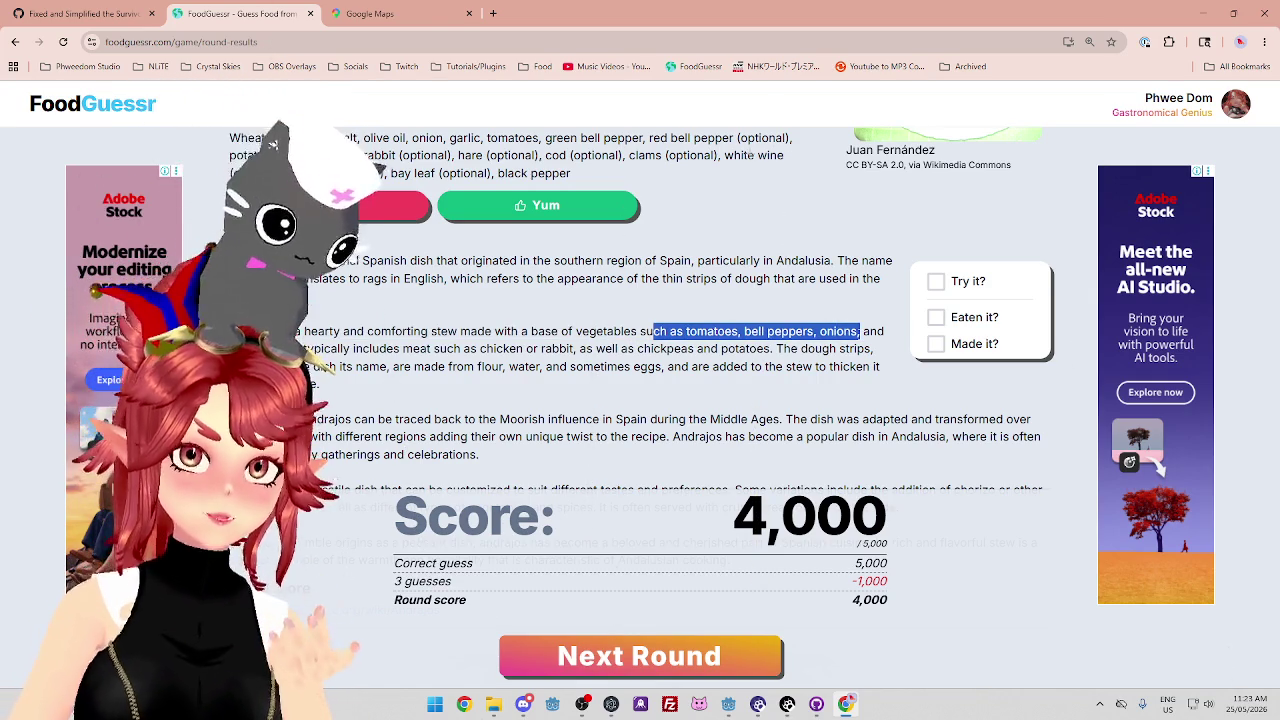
# Highlight the Moorish-origins and Middle Ages passages, then advance to round 5 of 5.
pyautogui.scroll(-1, 748, 84)
pyautogui.moveTo(303, 287); pyautogui.dragTo(650, 287)
pyautogui.moveTo(730, 287); pyautogui.dragTo(1014, 285)
pyautogui.moveTo(290, 303)
pyautogui.mouseDown()
pyautogui.moveTo(888, 303)
pyautogui.moveTo(760, 303)
pyautogui.mouseUp()
pyautogui.click(888, 303)
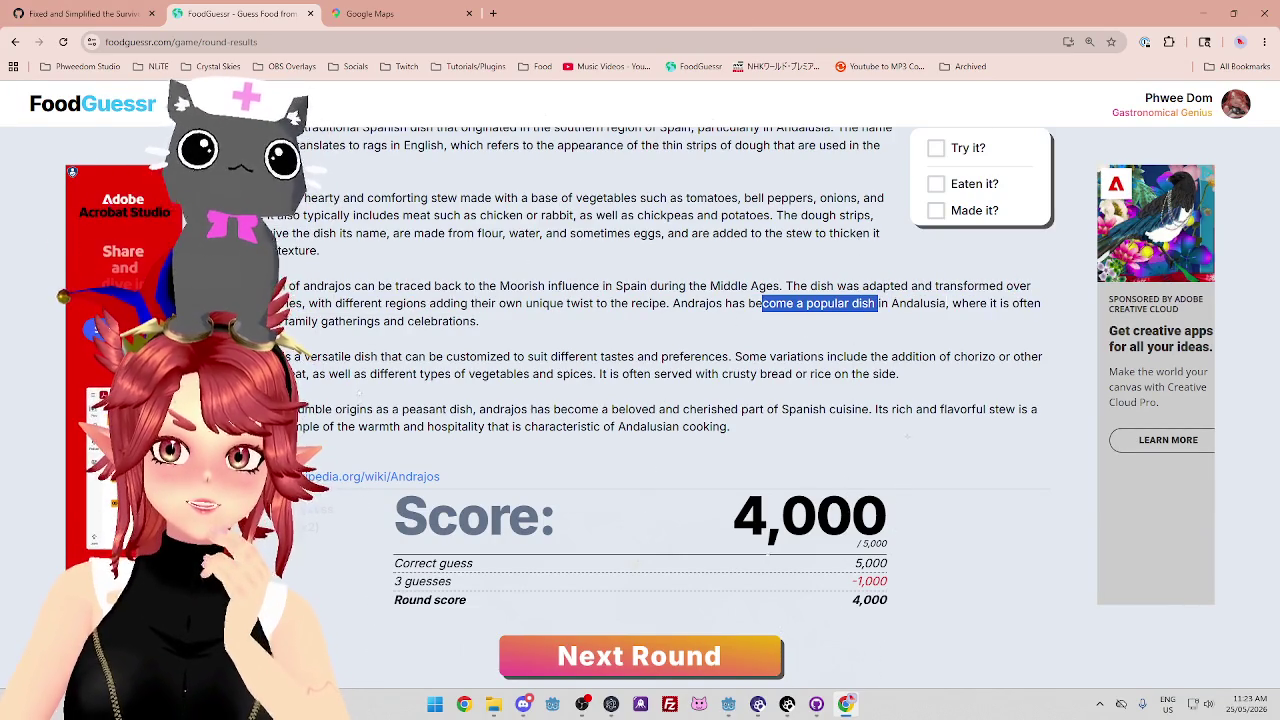
pyautogui.click(940, 301)
pyautogui.moveTo(940, 301); pyautogui.dragTo(792, 303)
pyautogui.click(792, 303)
pyautogui.moveTo(320, 356); pyautogui.dragTo(487, 356)
pyautogui.scroll(-1, 600, 500)
pyautogui.click(695, 665)
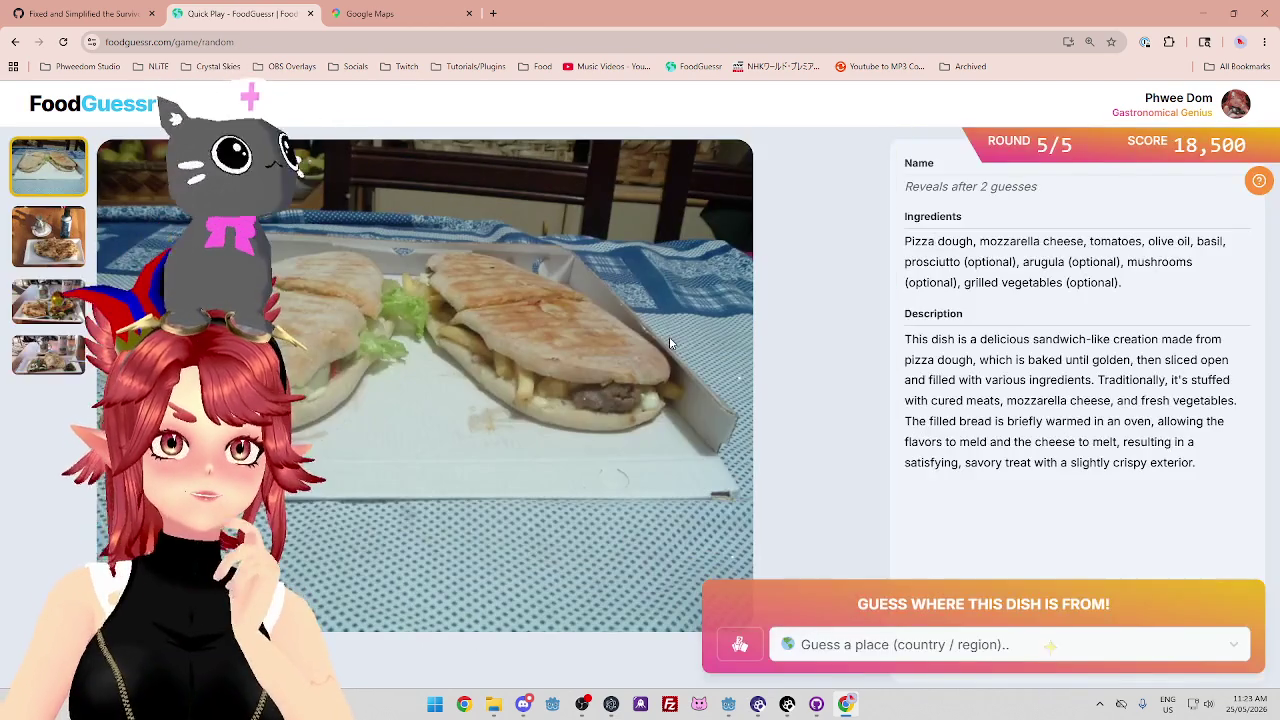
# Compare the round-five dish photos, ending on the flatbread photo with the oil bottle.
pyautogui.click(58, 250)
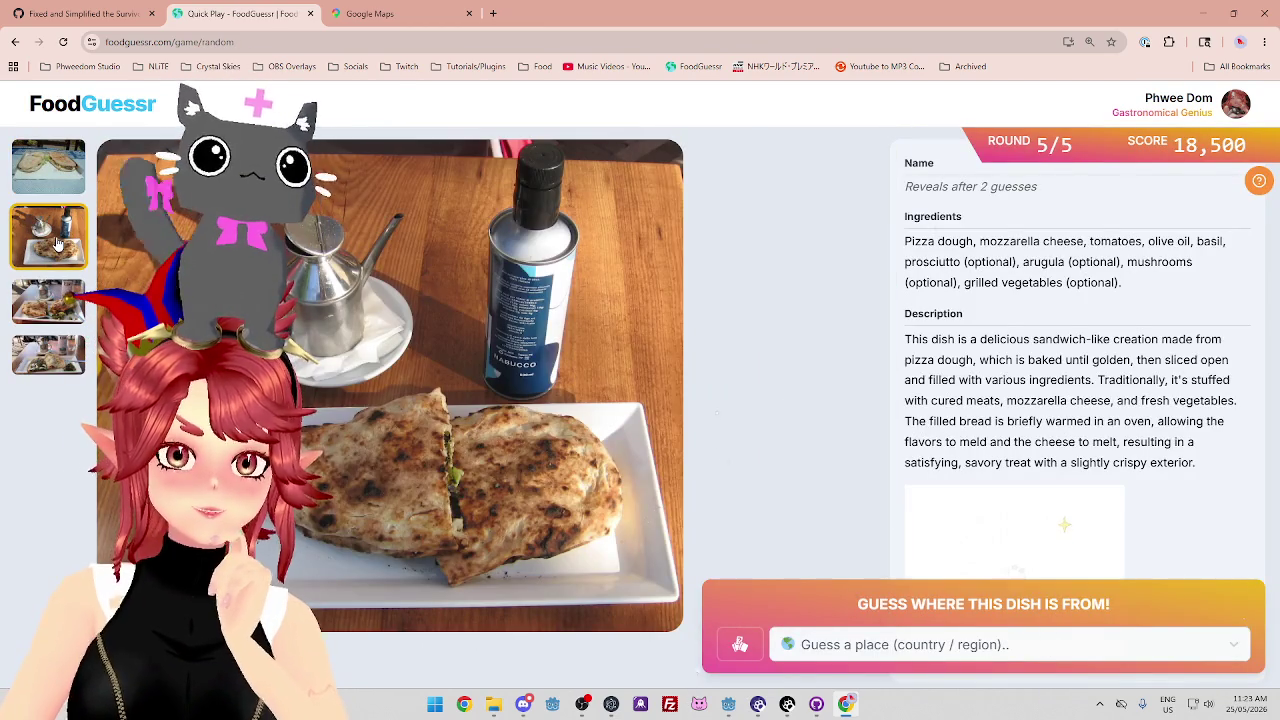
pyautogui.click(62, 312)
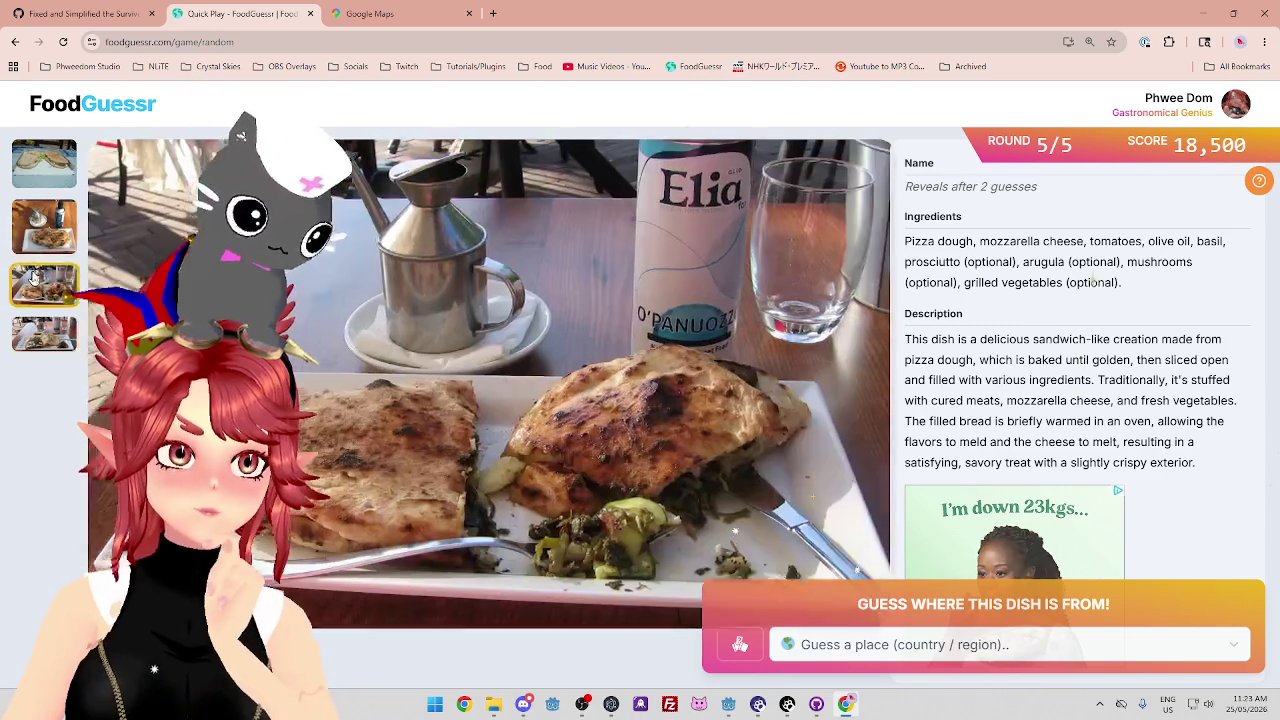
pyautogui.click(38, 235)
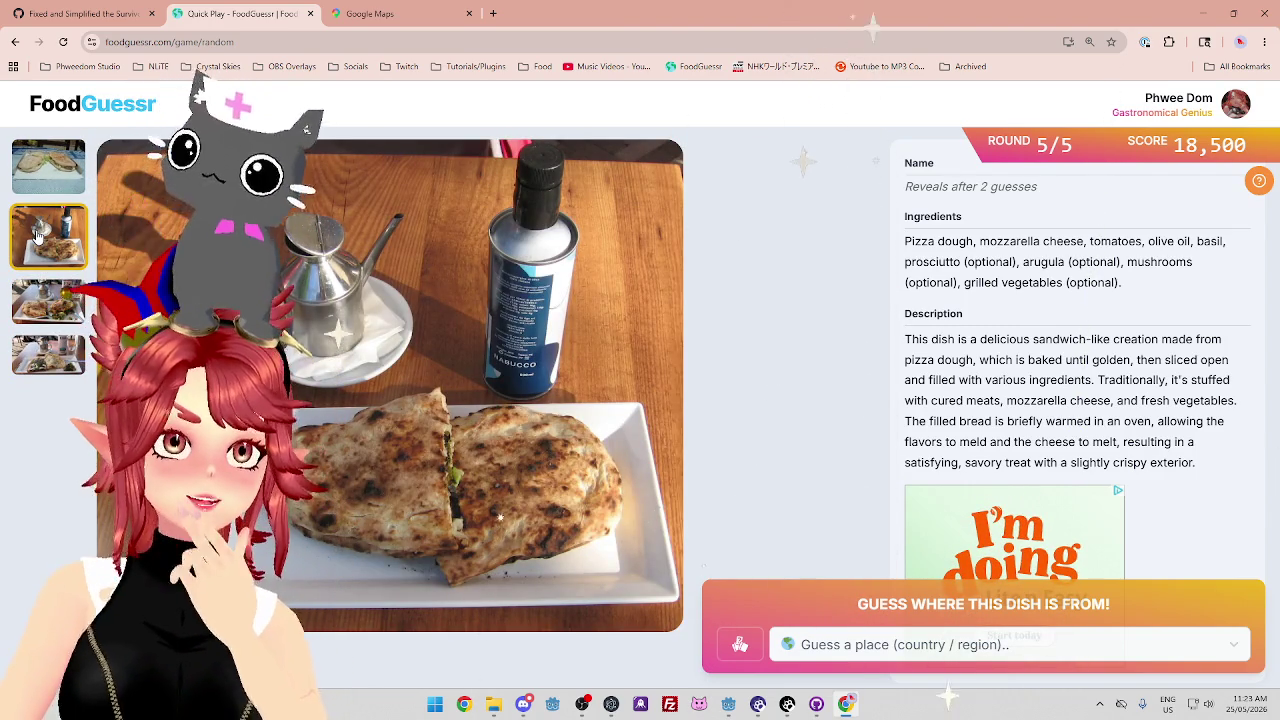
pyautogui.click(48, 166)
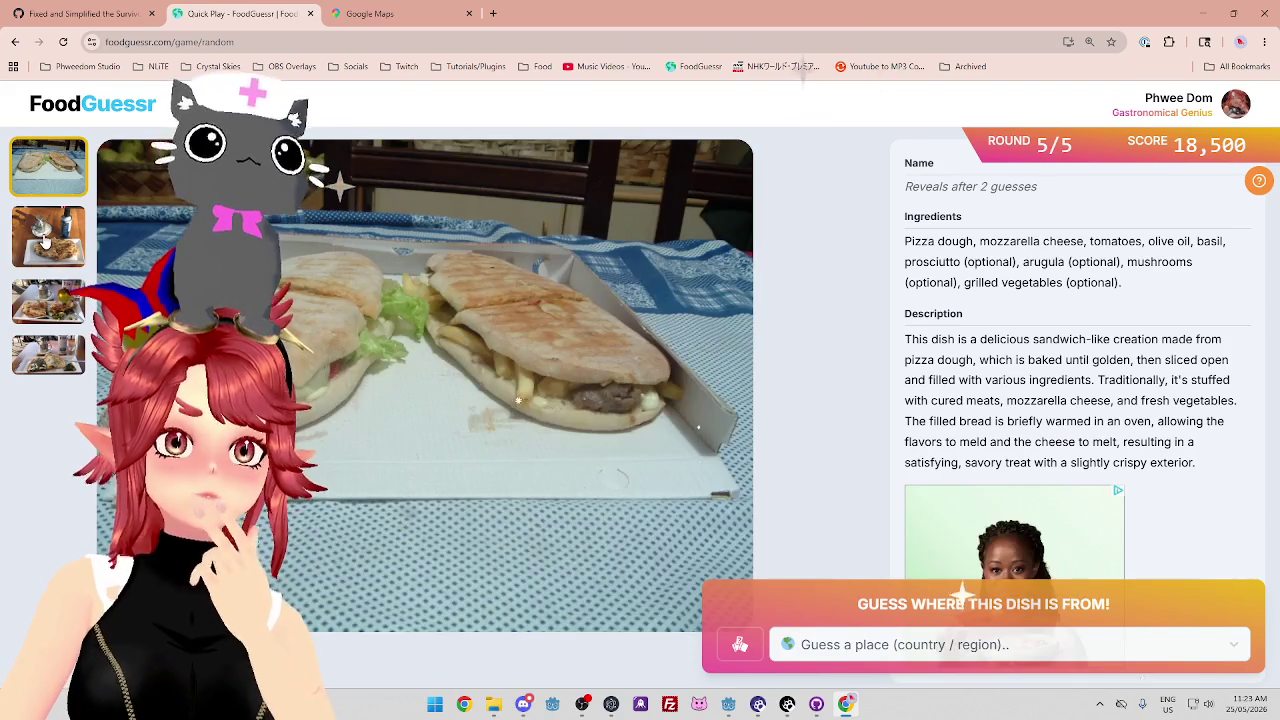
pyautogui.click(44, 240)
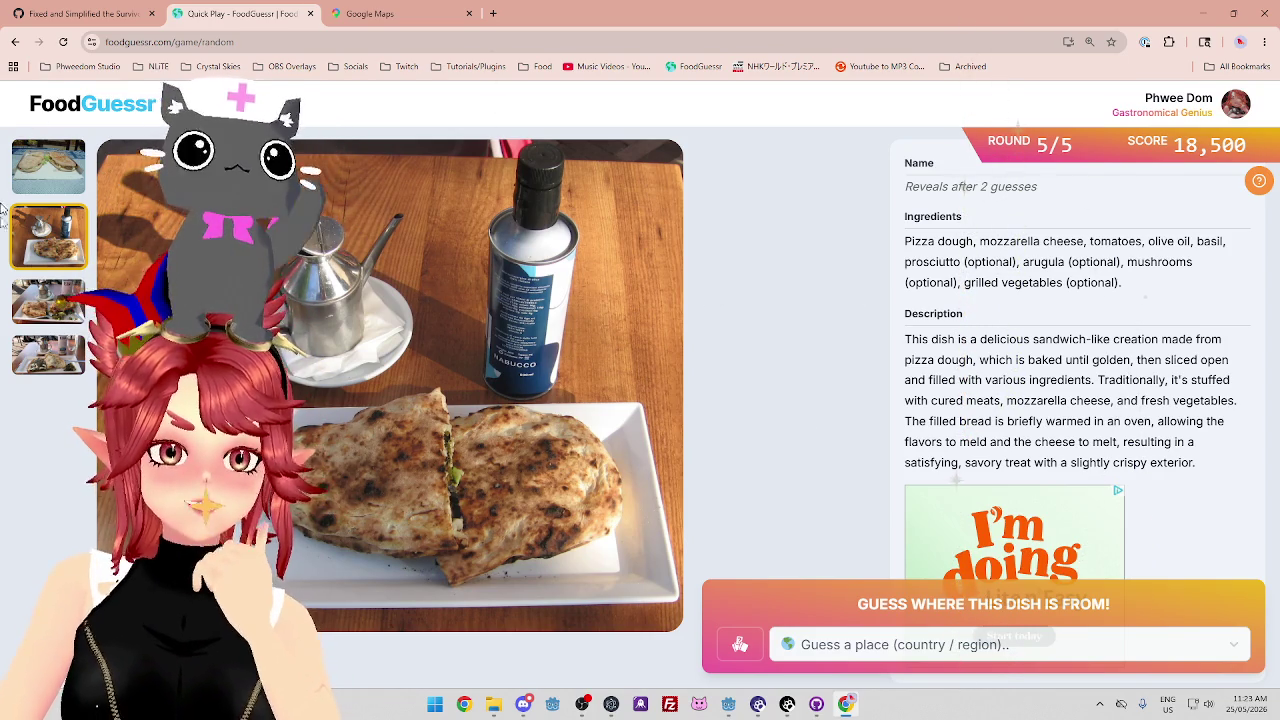
pyautogui.click(60, 177)
pyautogui.click(57, 237)
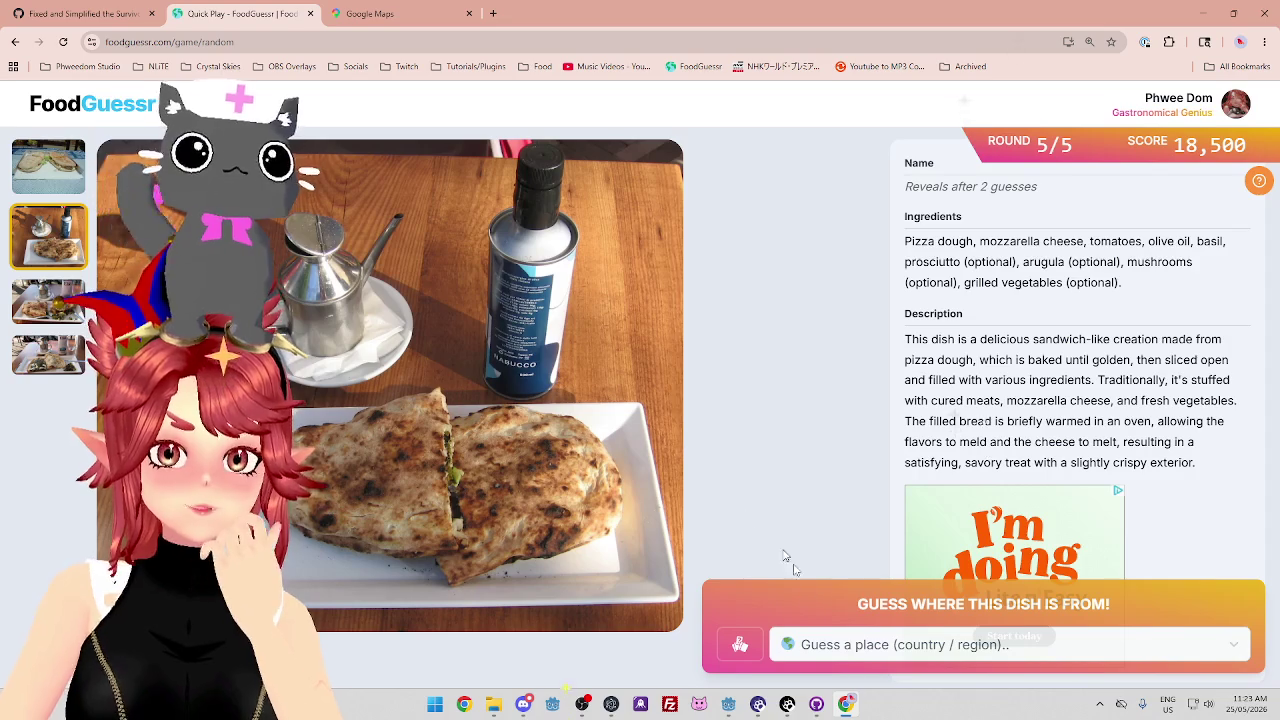
# Guess Italy for the Panuozzo dish, scoring a full 5,000.
pyautogui.click(857, 644)
pyautogui.write('it')
pyautogui.click(837, 605)
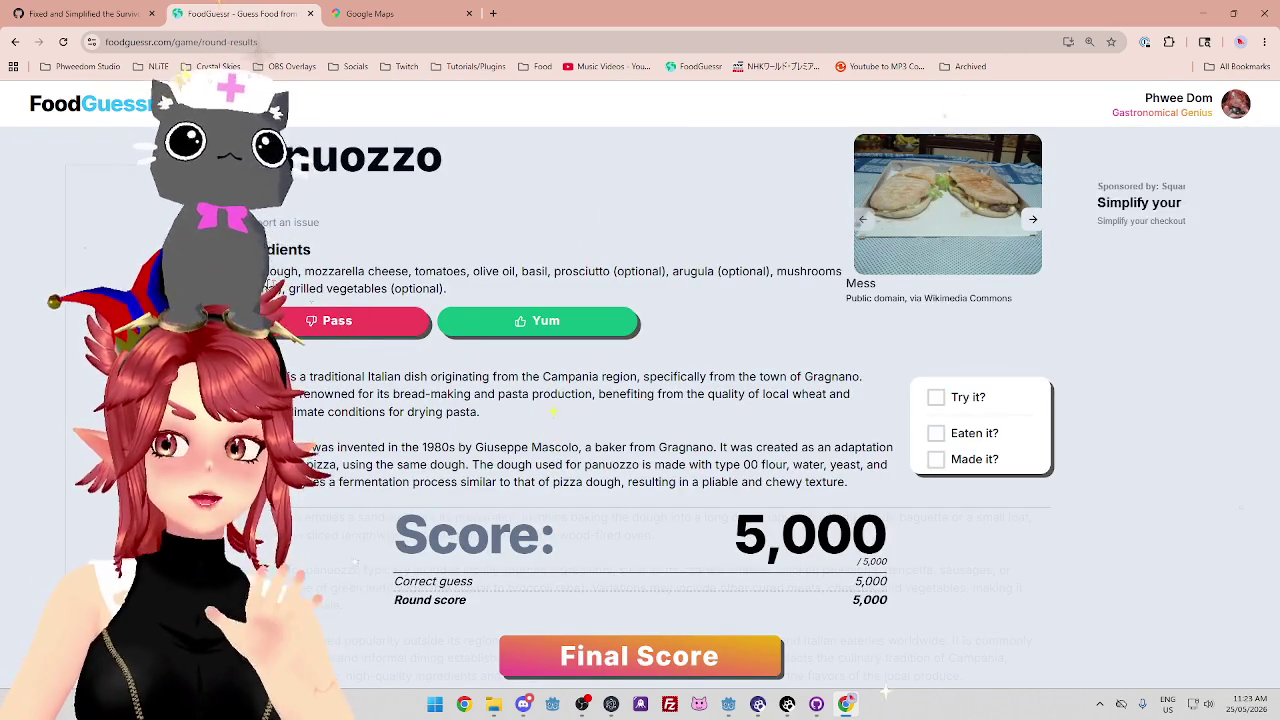
# View the 23,500/25,000 final score, then close the FoodGuessr and Google Maps tabs.
pyautogui.click(640, 656)
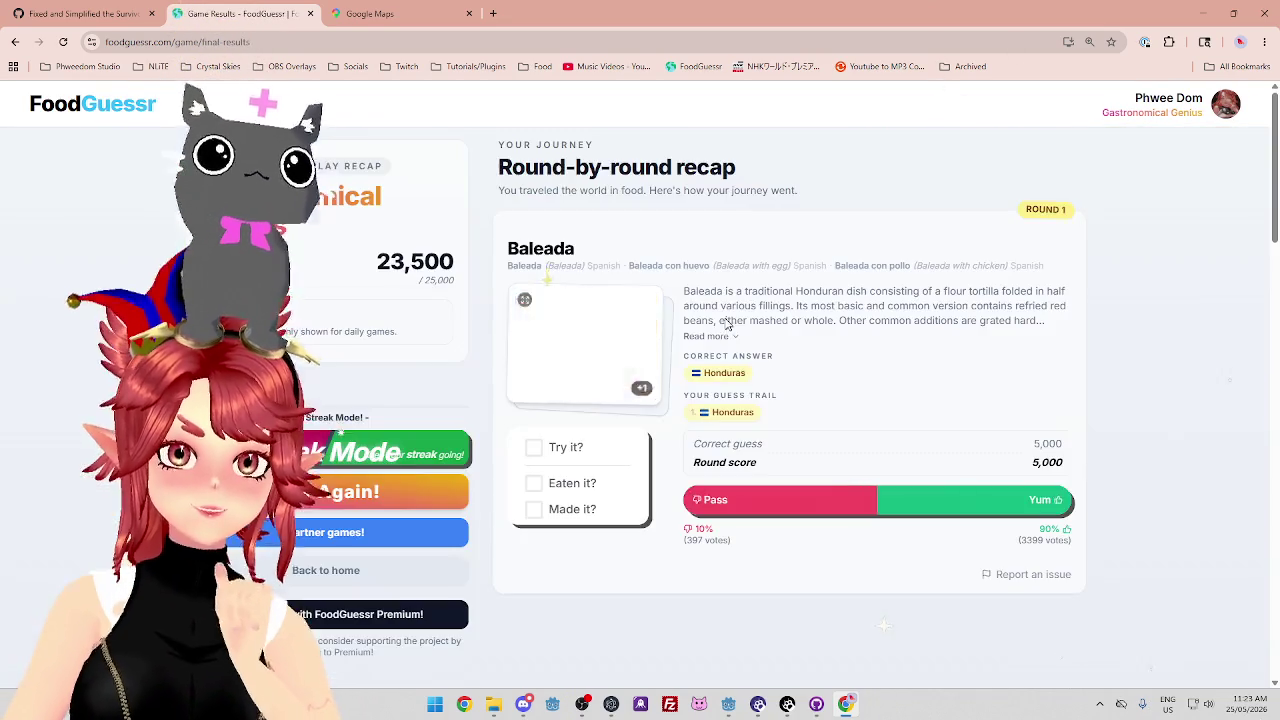
pyautogui.click(310, 13)
pyautogui.click(311, 13)
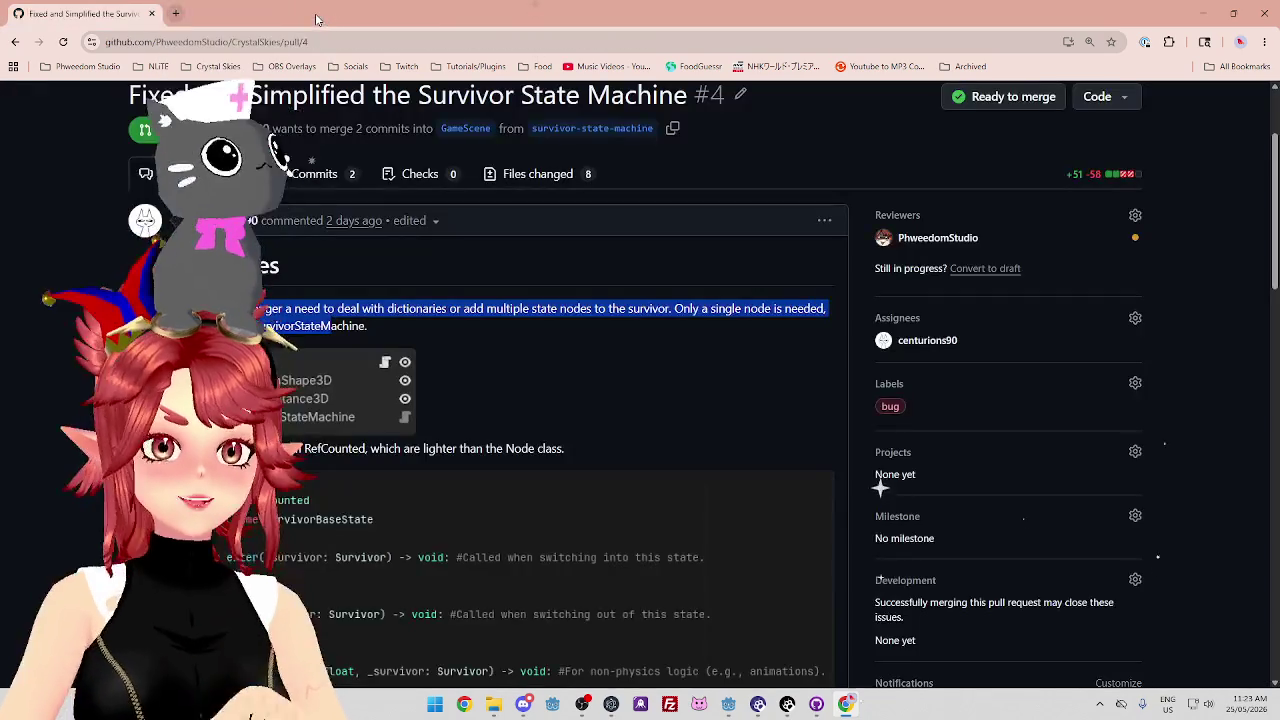
# In Godot, inspect the undeclared survivor error on line 7 of survivor_state_machine.gd.
pyautogui.click(557, 345)
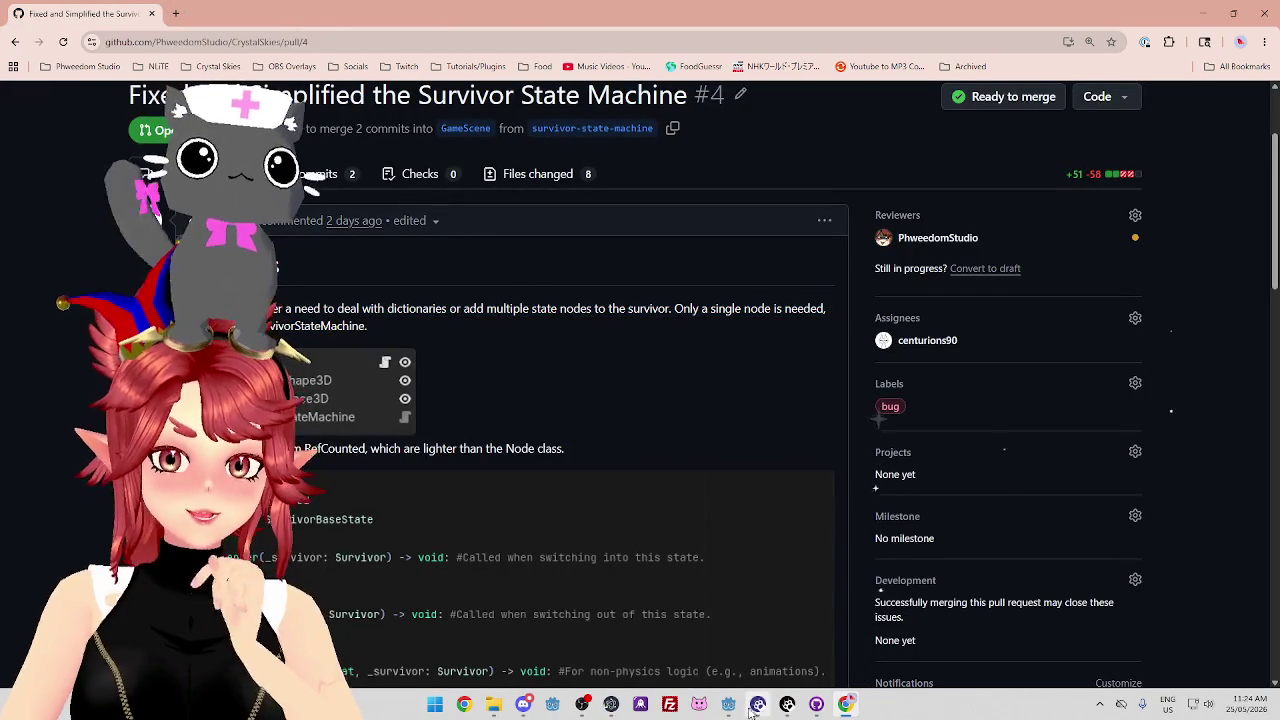
pyautogui.moveTo(757, 704)
pyautogui.click(666, 648)
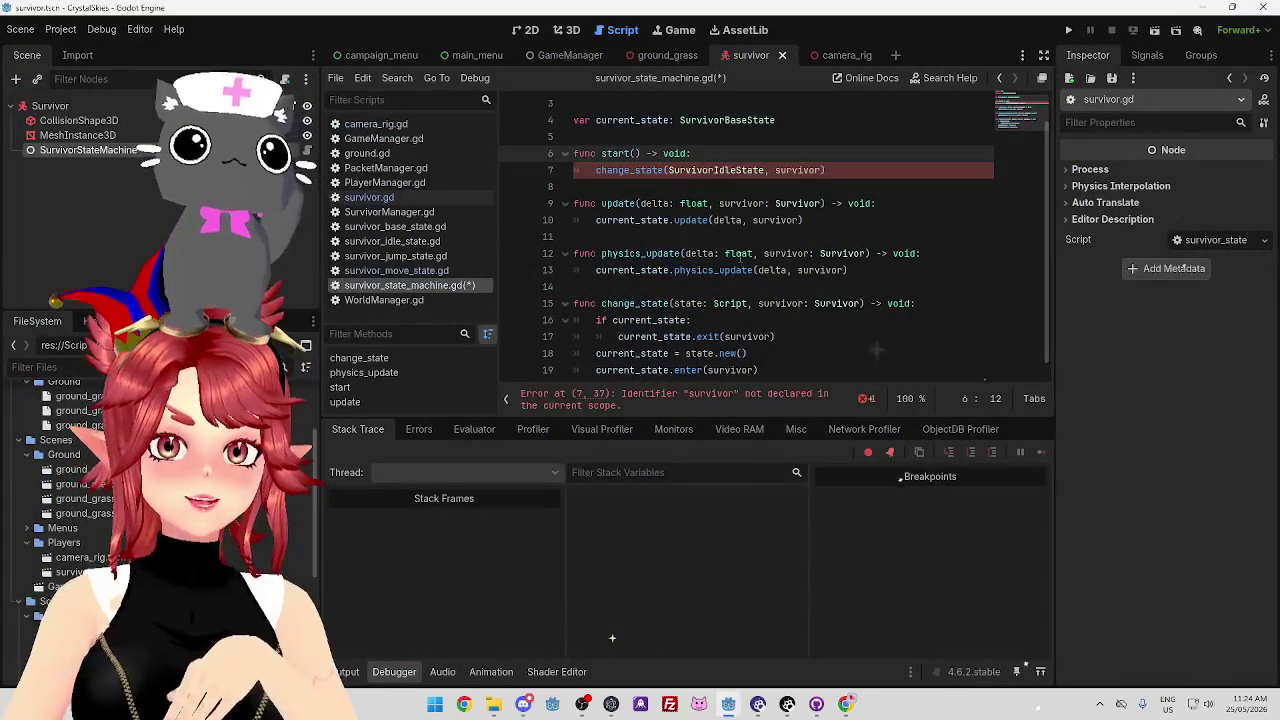
pyautogui.click(737, 185)
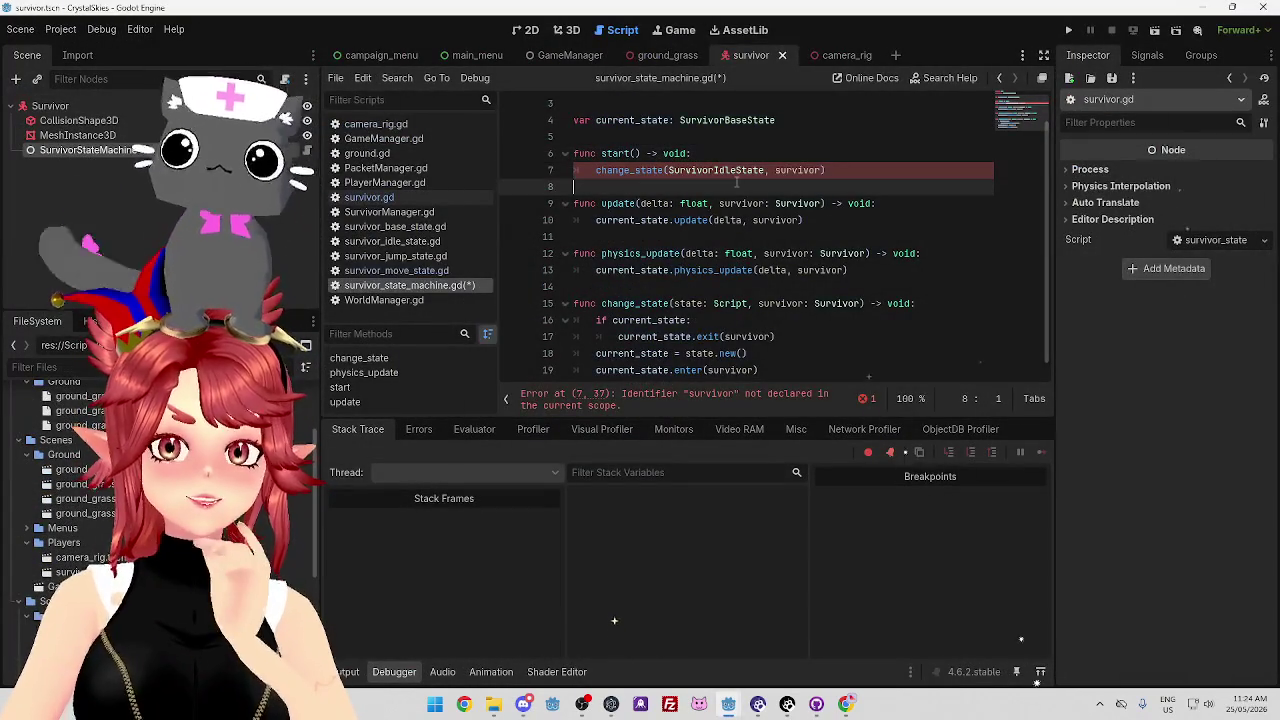
pyautogui.click(735, 399)
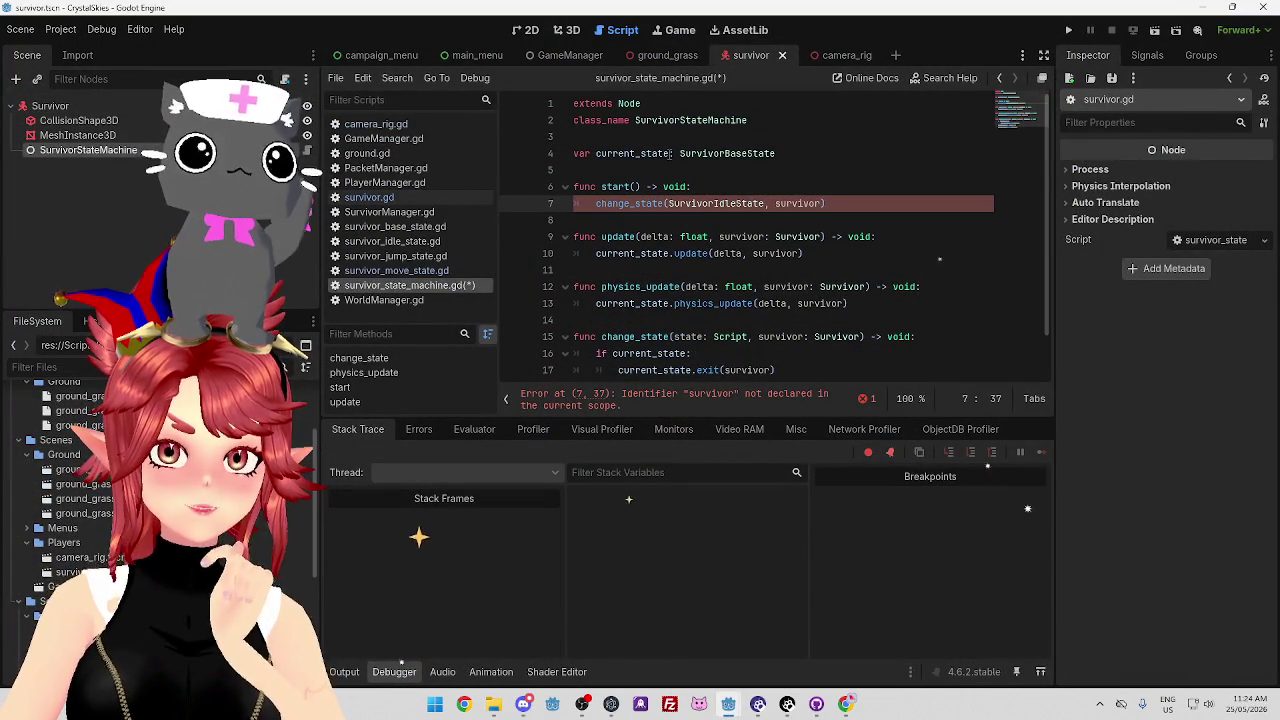
pyautogui.click(787, 187)
pyautogui.press('Down')
pyautogui.press('End')
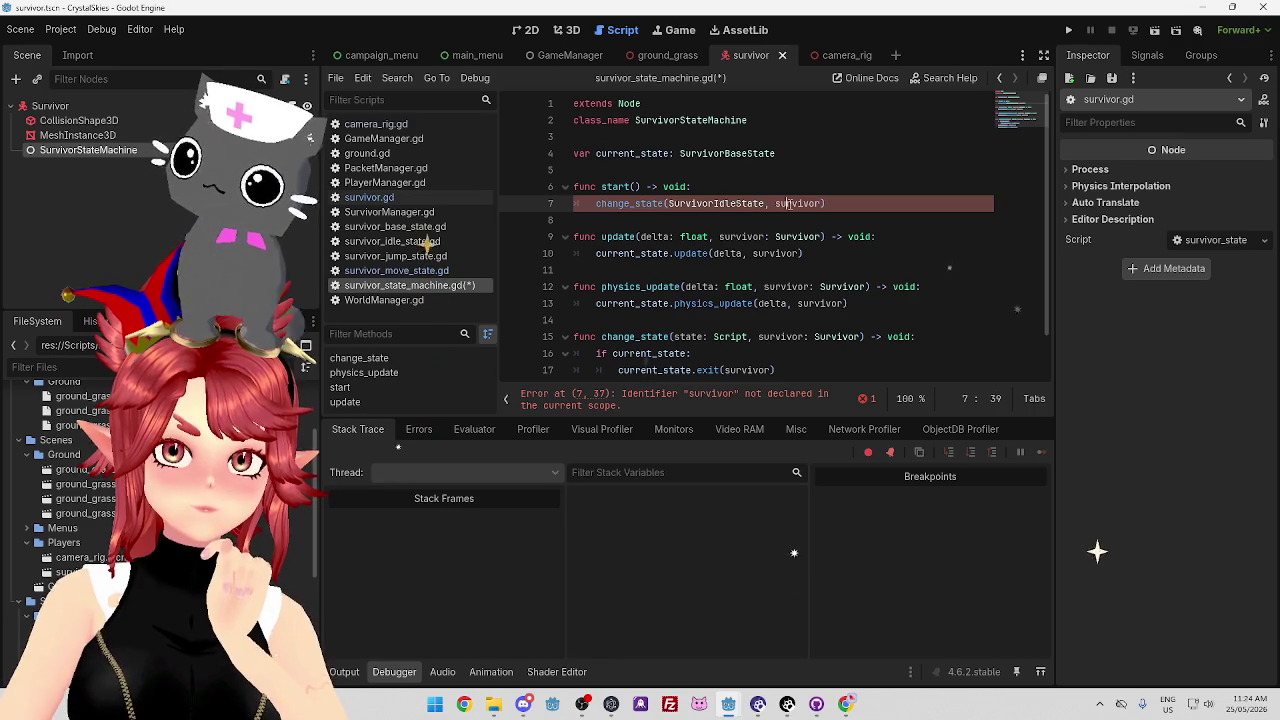
pyautogui.click(723, 186)
pyautogui.click(803, 203)
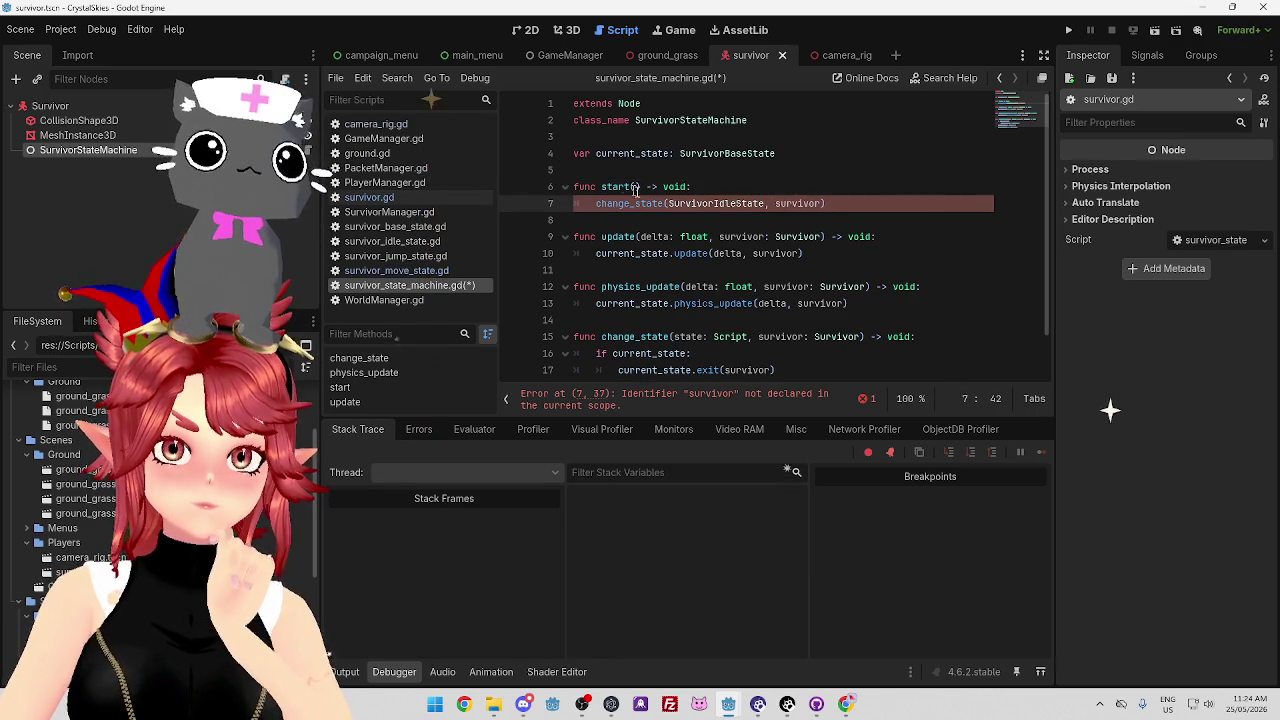
# Paste 'survivor: Survivor' into start()'s parentheses and save the script.
pyautogui.click(633, 186)
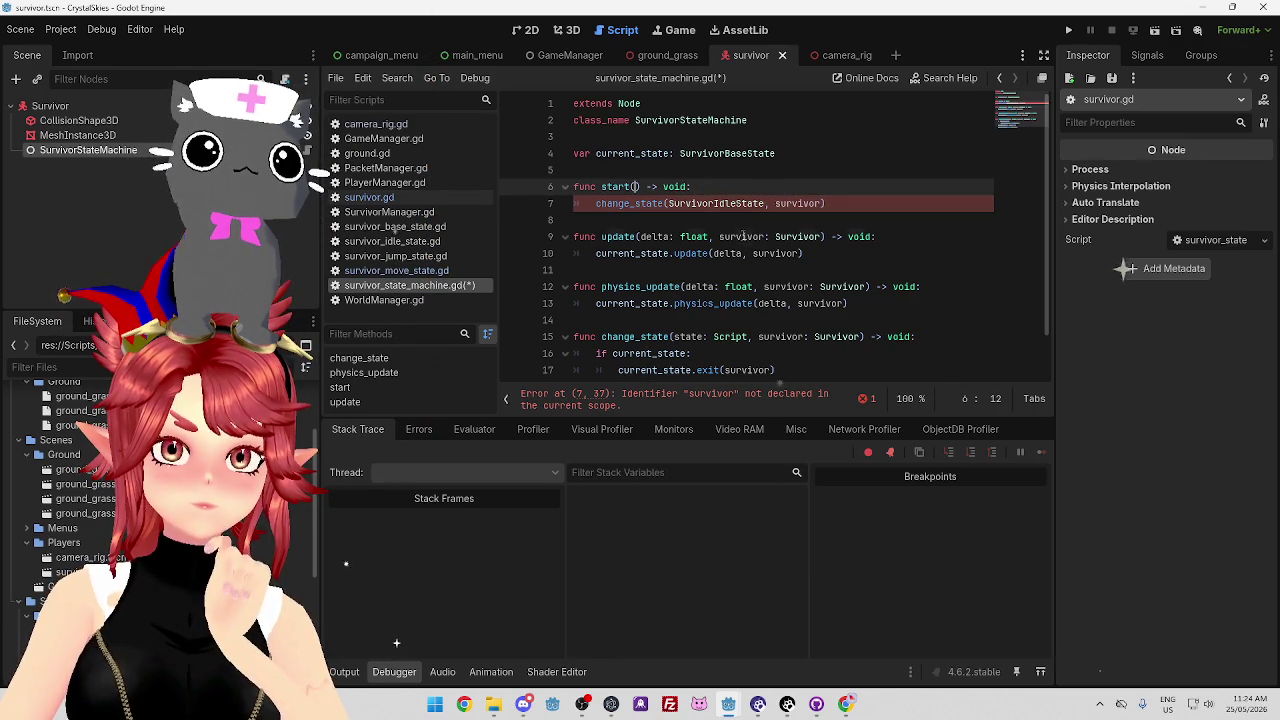
pyautogui.write('survivor: Survivor')
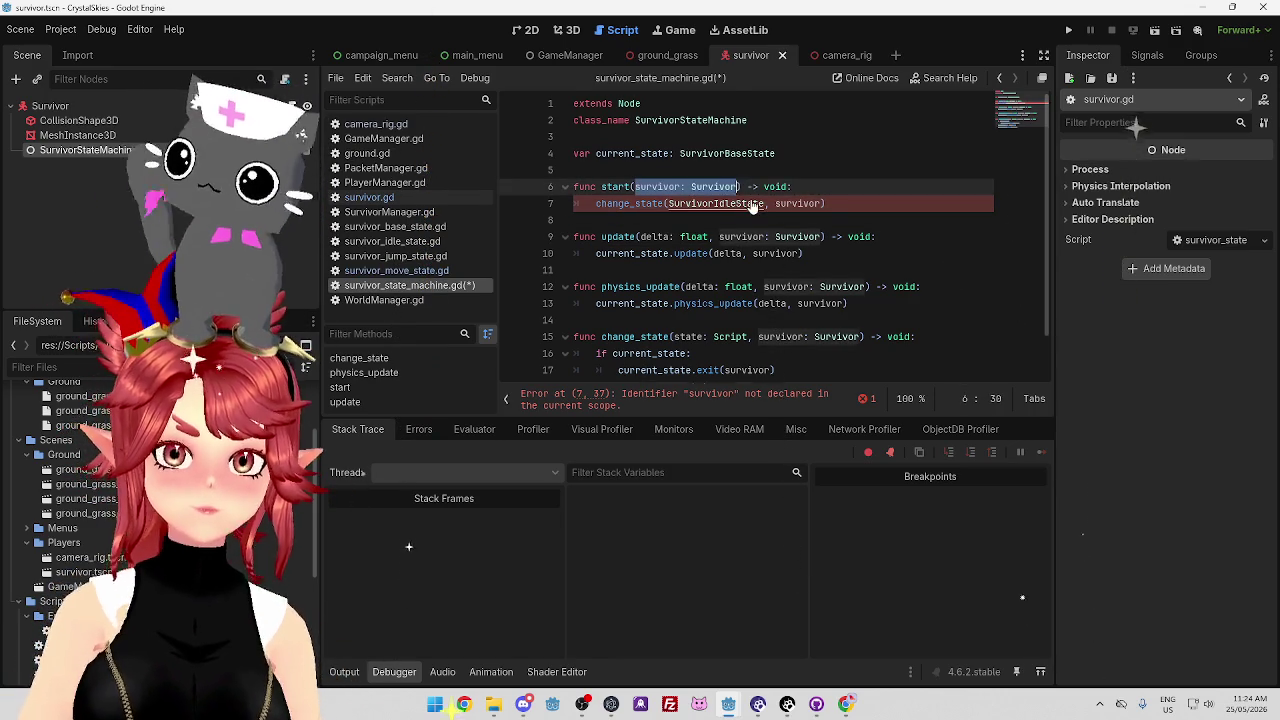
pyautogui.hotkey('ctrl', 's')
pyautogui.click(740, 220)
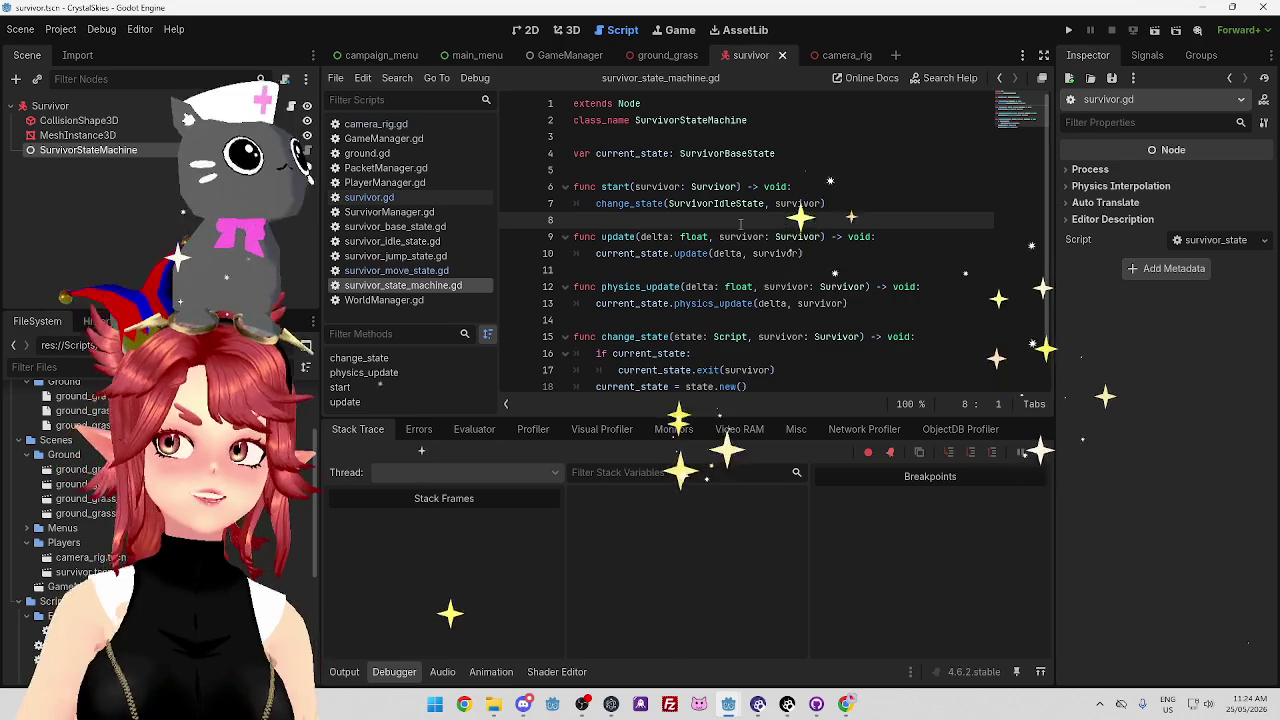
# Review lines 5–7 of survivor_state_machine.gd, then open a new Google tab in Chrome.
pyautogui.click(830, 166)
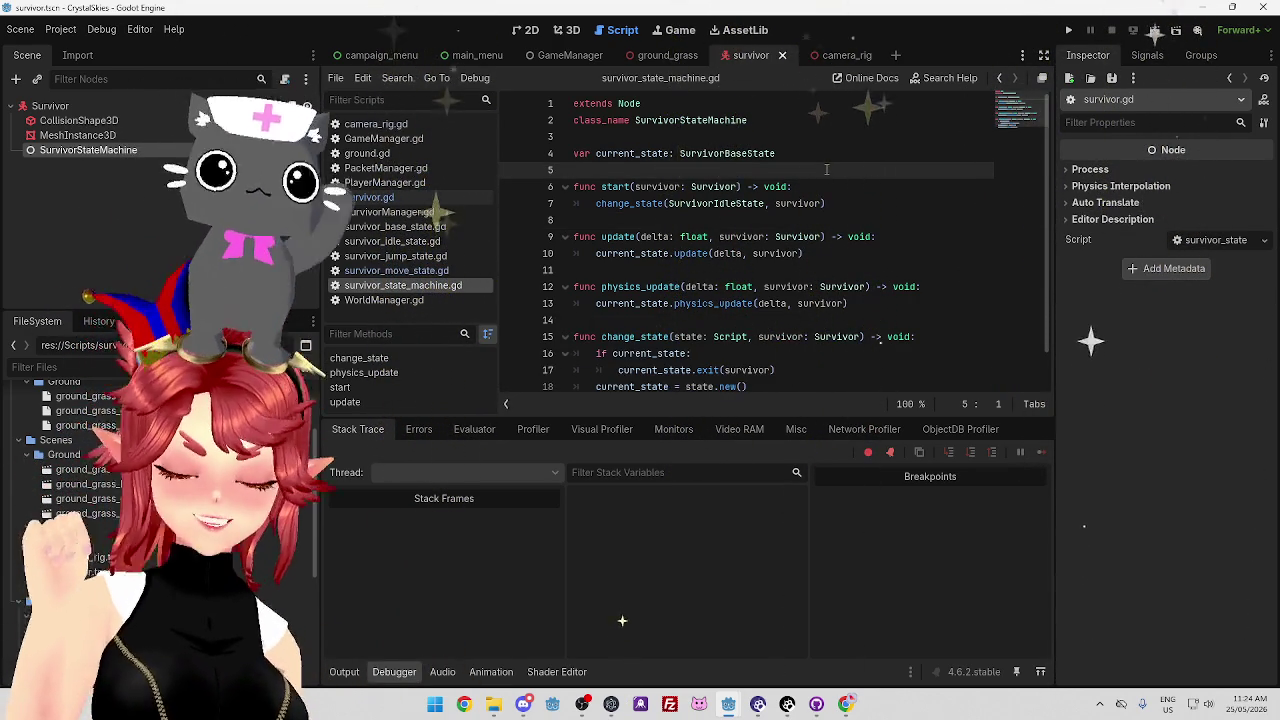
pyautogui.click(826, 186)
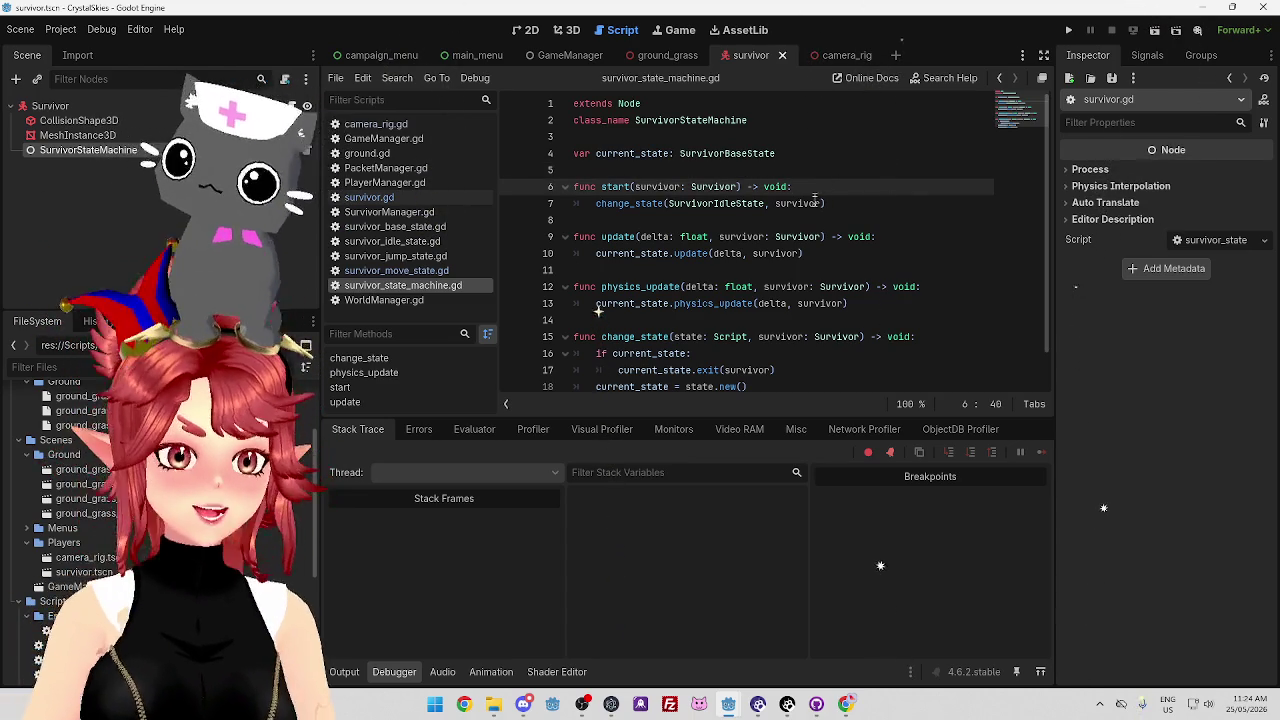
pyautogui.click(854, 202)
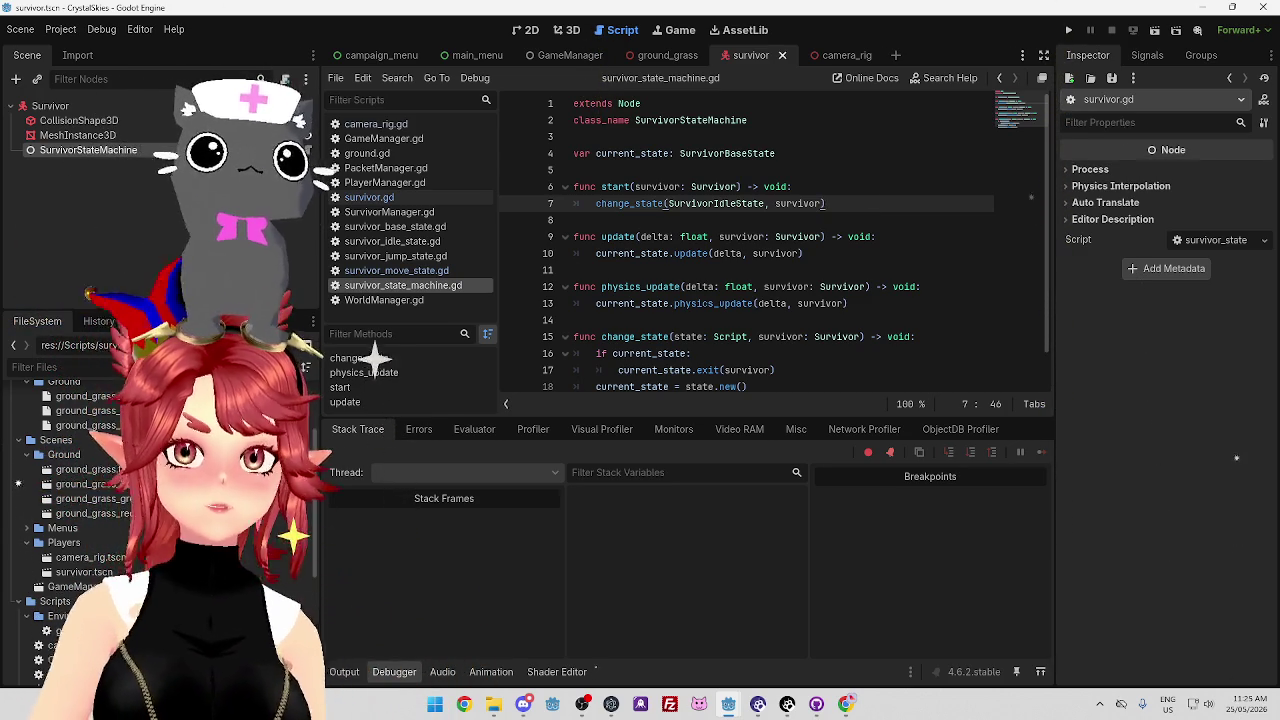
pyautogui.hotkey('alt', 'Tab')
pyautogui.click(175, 14)
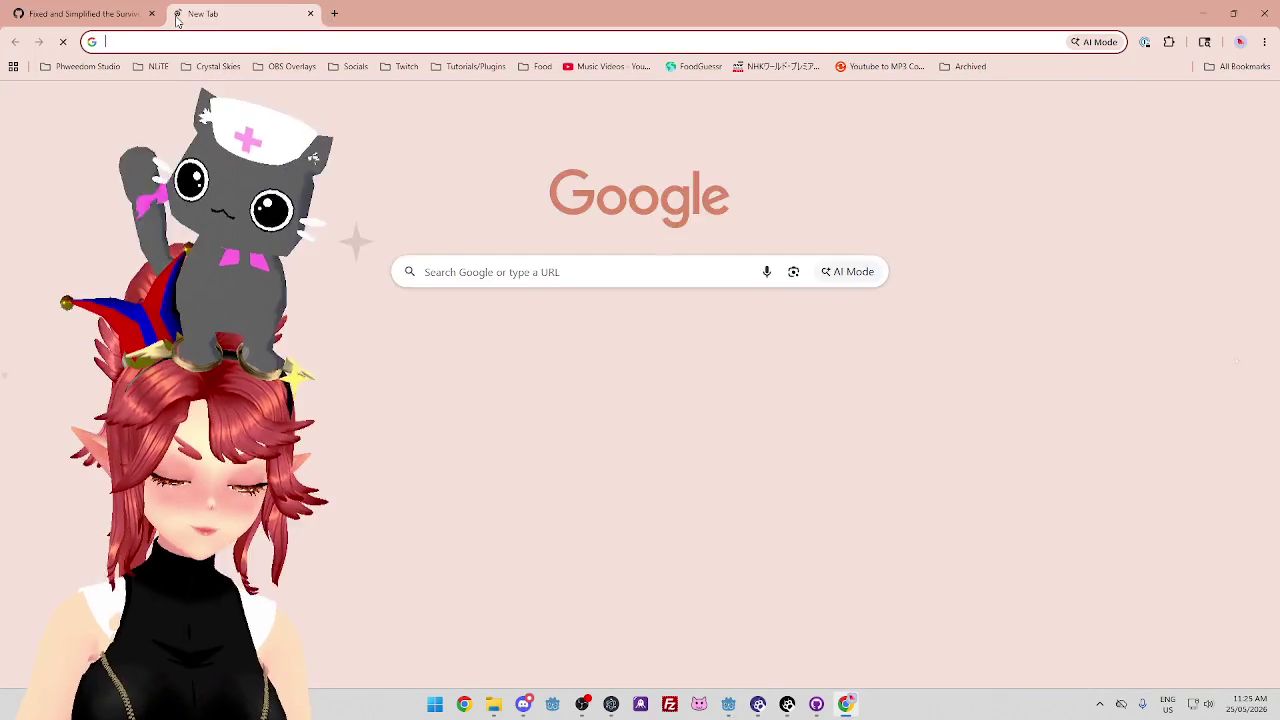
# Search Google for 'baleadas' and open the Wikipedia Baleada article from the results.
pyautogui.write('baleadas')
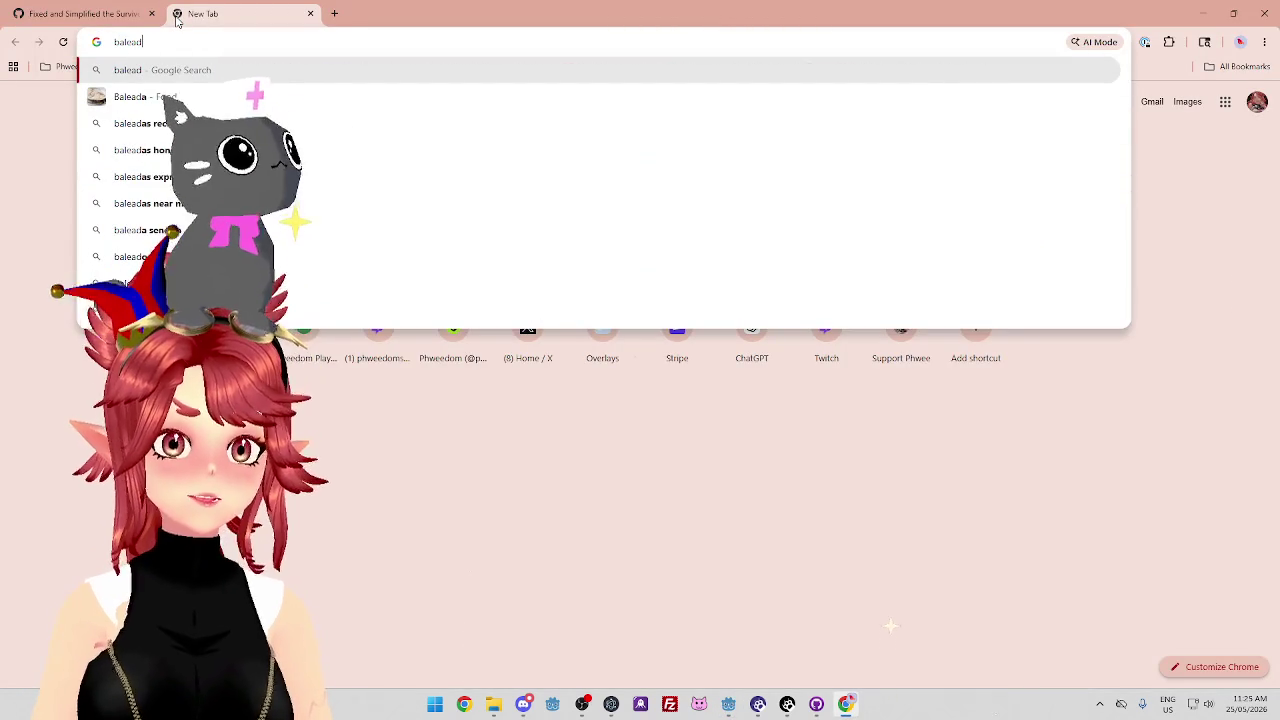
pyautogui.press('Return')
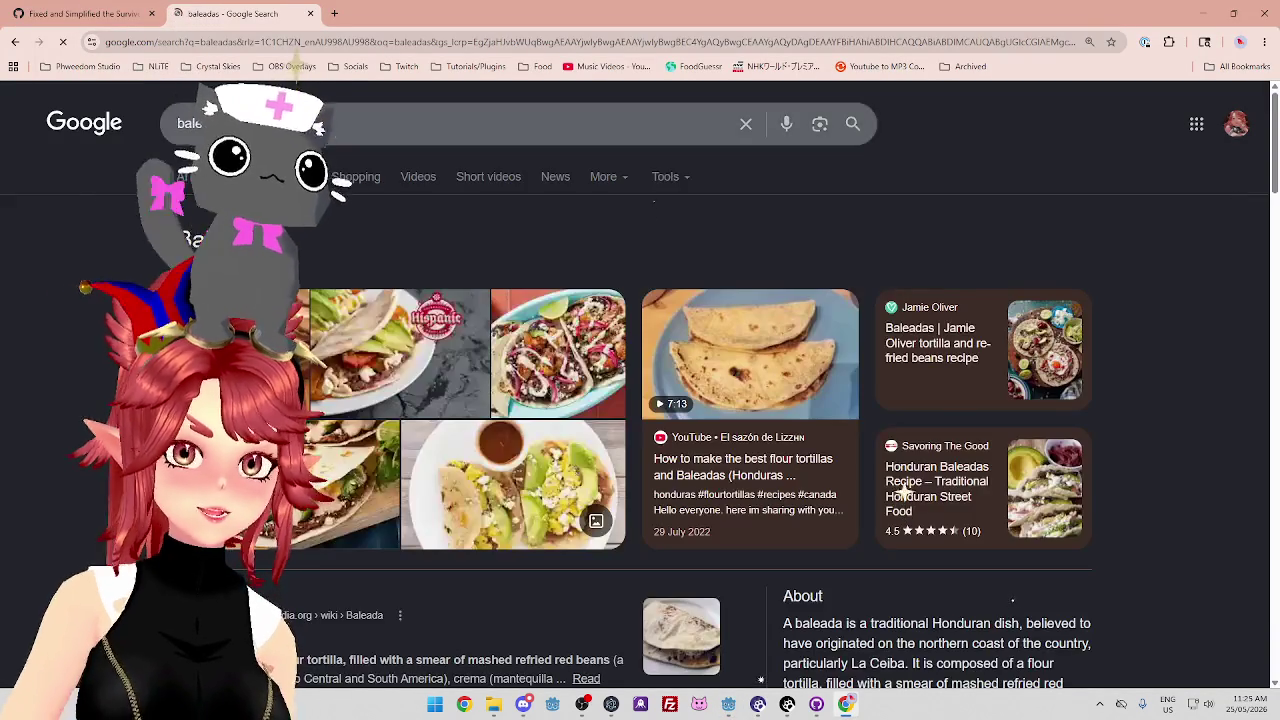
pyautogui.scroll(-3, 323, 255)
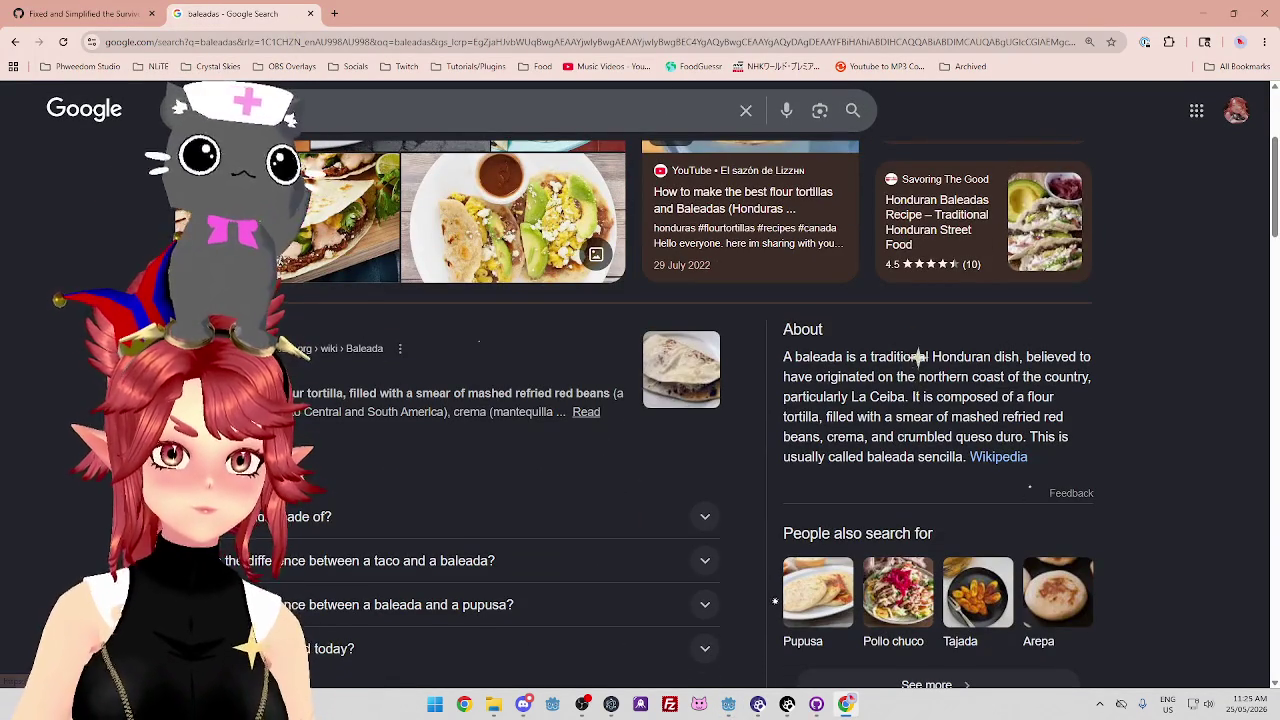
pyautogui.click(622, 403)
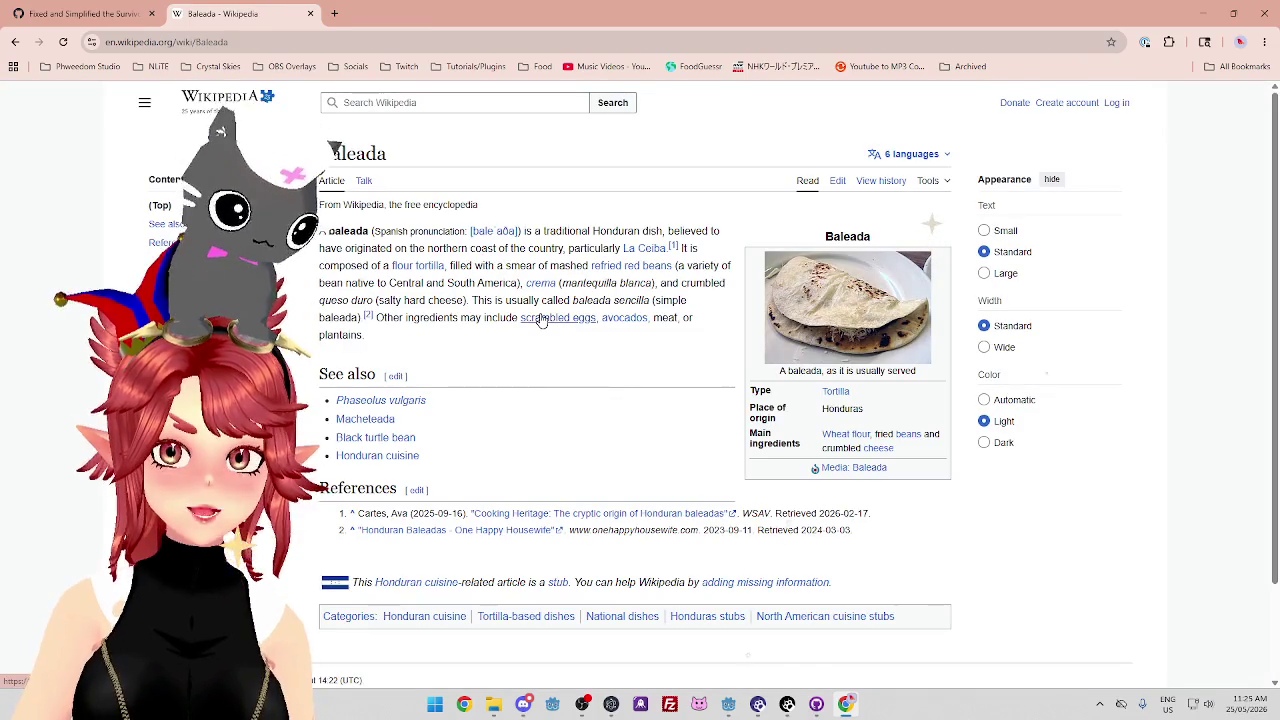
pyautogui.moveTo(542, 319)
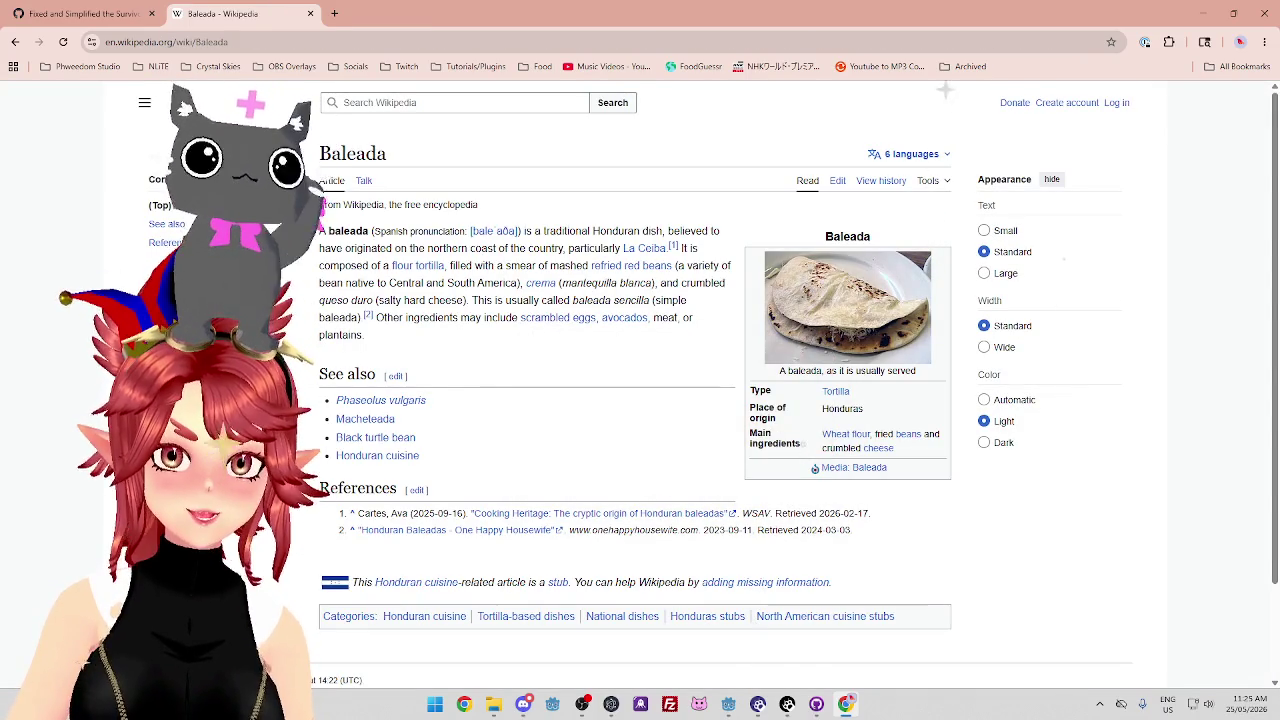
pyautogui.moveTo(462, 248)
pyautogui.mouseDown()
pyautogui.moveTo(495, 249)
pyautogui.moveTo(488, 265)
pyautogui.moveTo(571, 248)
pyautogui.moveTo(560, 265)
pyautogui.moveTo(572, 265)
pyautogui.mouseUp()
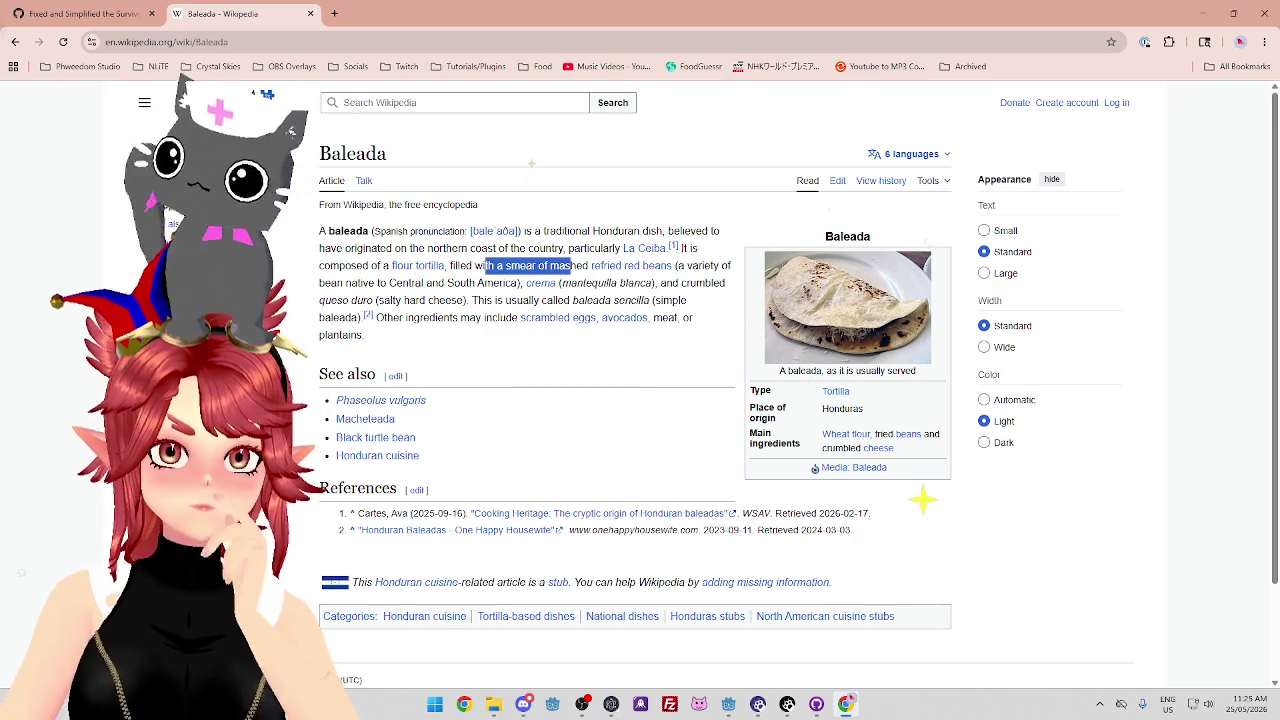
pyautogui.click(922, 428)
pyautogui.moveTo(460, 265); pyautogui.dragTo(572, 265)
pyautogui.moveTo(701, 265); pyautogui.dragTo(719, 265)
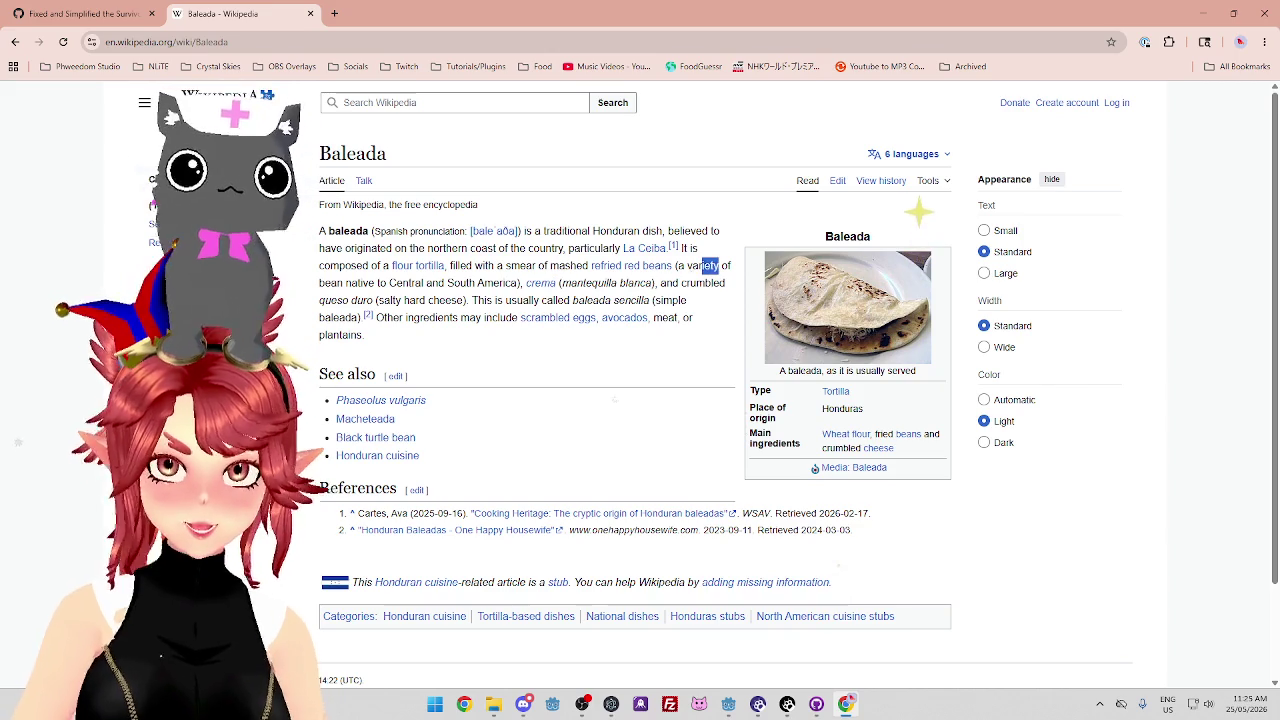
pyautogui.moveTo(470, 283); pyautogui.dragTo(500, 283)
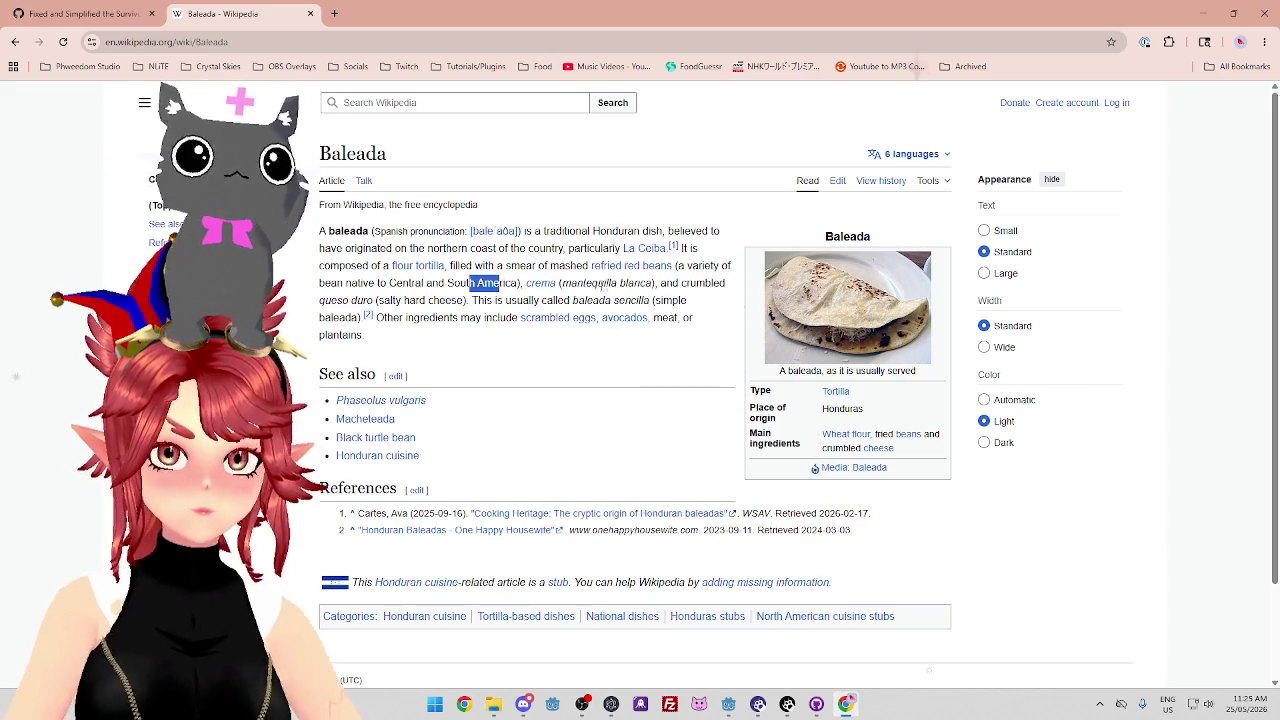
pyautogui.moveTo(534, 289)
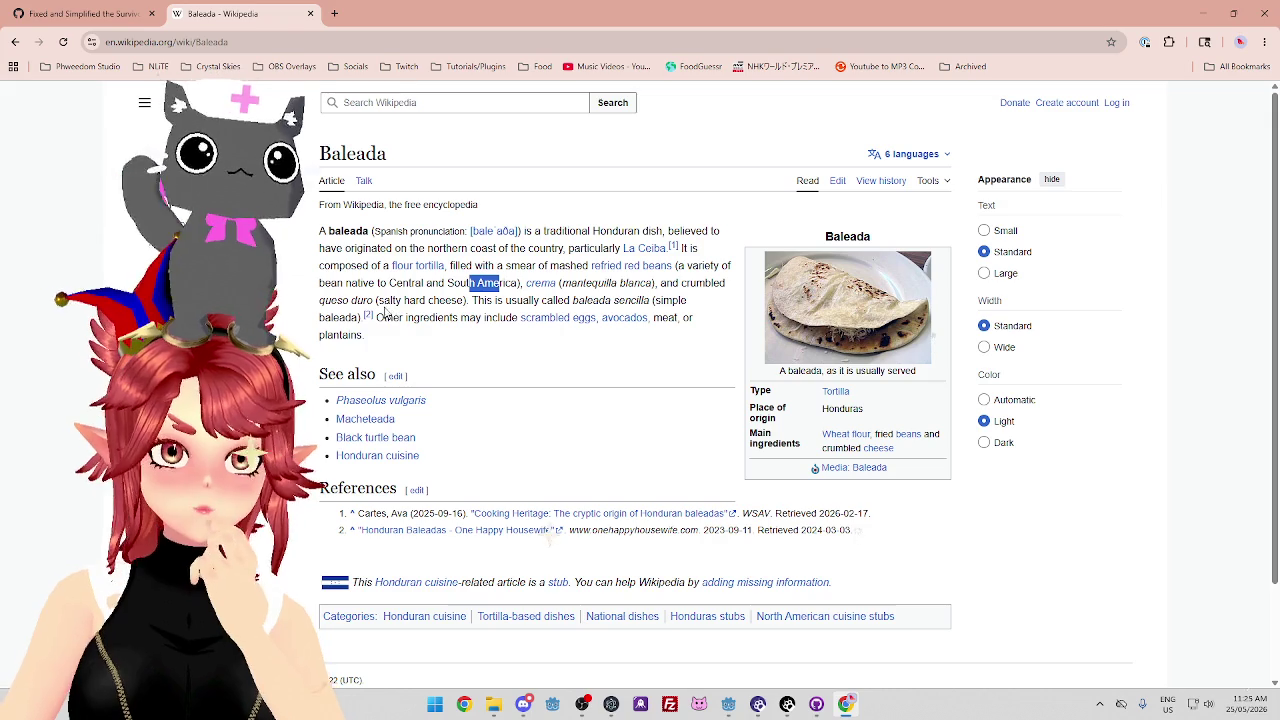
pyautogui.moveTo(383, 300); pyautogui.dragTo(620, 300)
pyautogui.moveTo(408, 317); pyautogui.dragTo(500, 317)
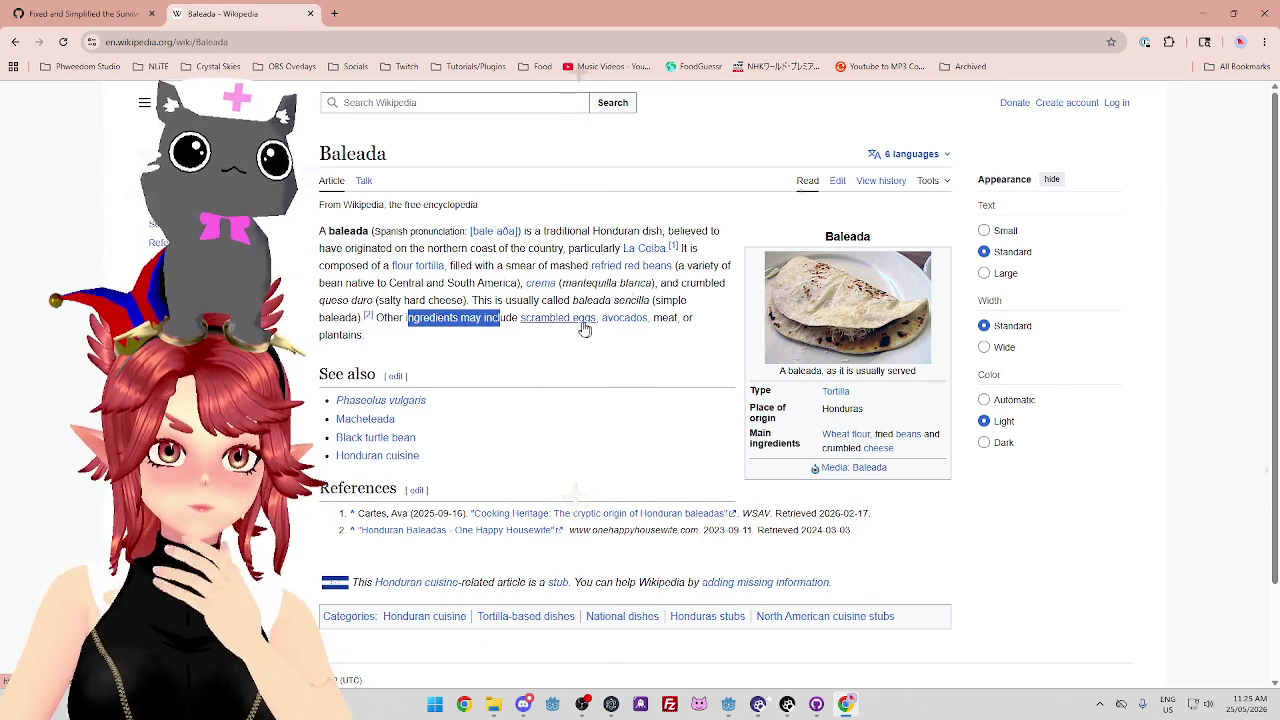
pyautogui.moveTo(634, 328)
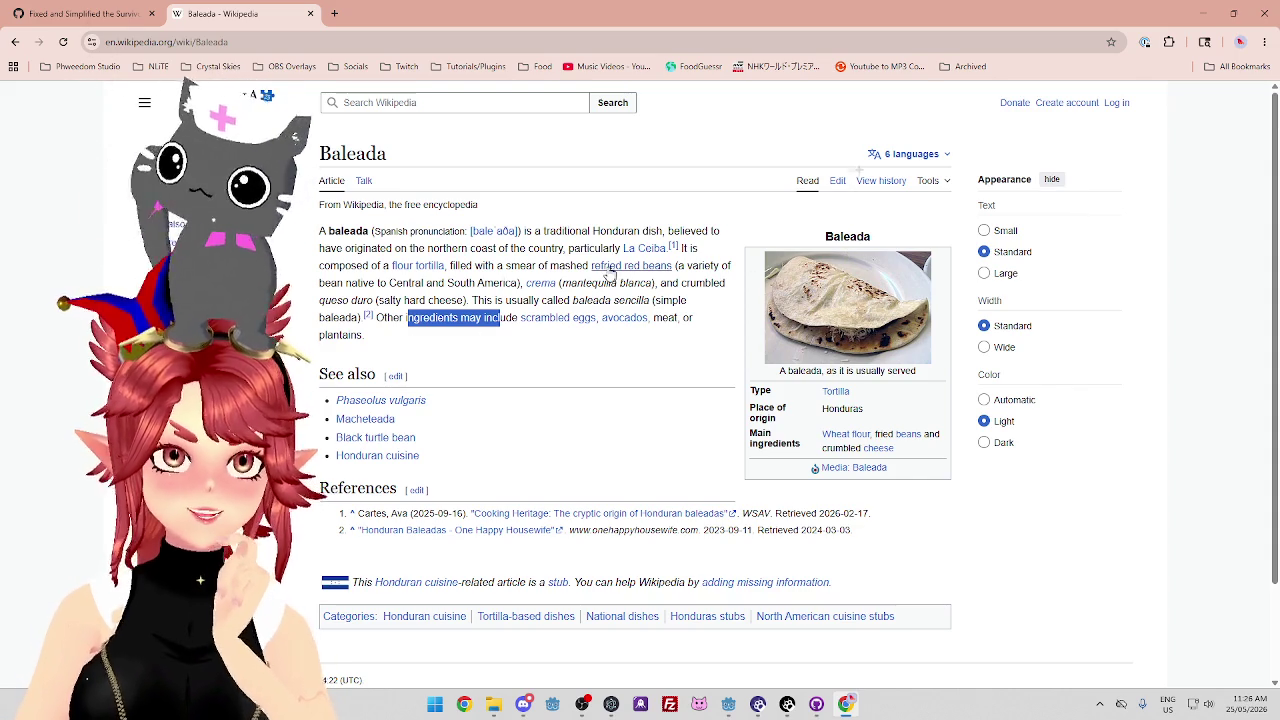
pyautogui.moveTo(486, 248)
pyautogui.mouseDown()
pyautogui.moveTo(532, 248)
pyautogui.moveTo(443, 265)
pyautogui.mouseUp()
pyautogui.moveTo(505, 300)
pyautogui.mouseDown()
pyautogui.moveTo(517, 237)
pyautogui.moveTo(540, 265)
pyautogui.mouseUp()
pyautogui.click(530, 250)
pyautogui.click(553, 240)
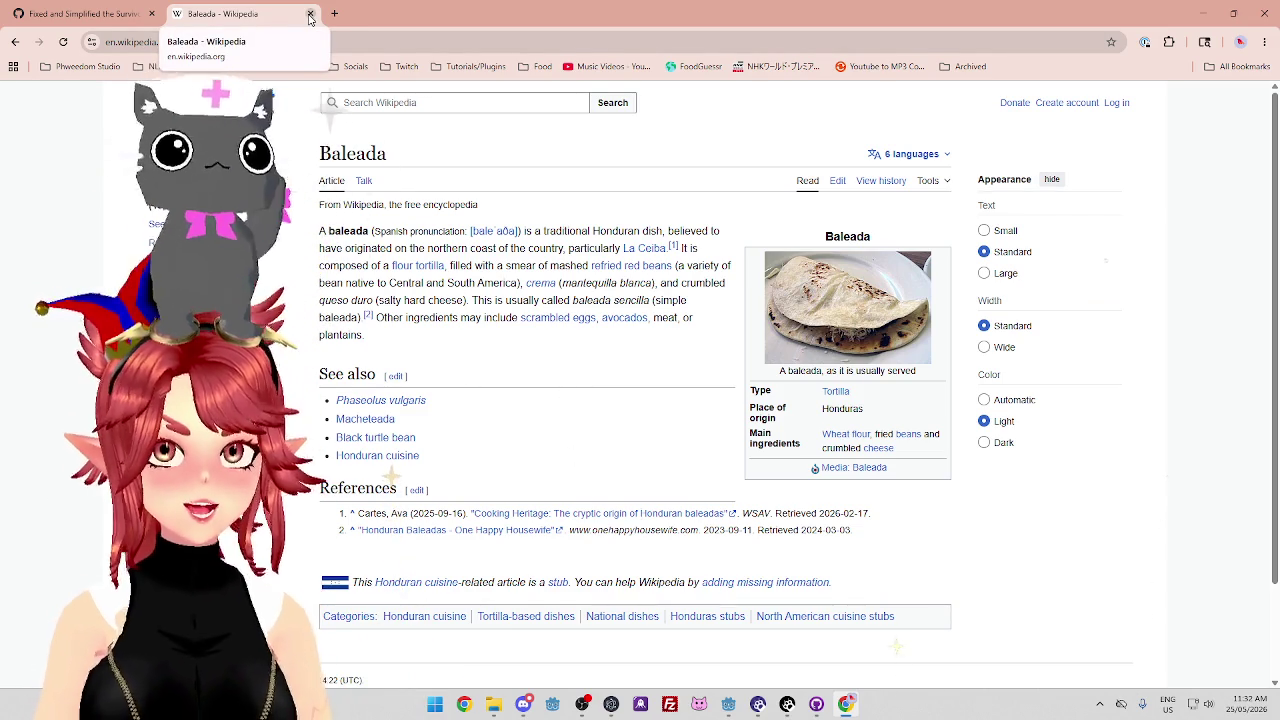
# Close the Baleada Wikipedia tab and bring the Godot survivor.tscn editor window back to the front.
pyautogui.click(310, 14)
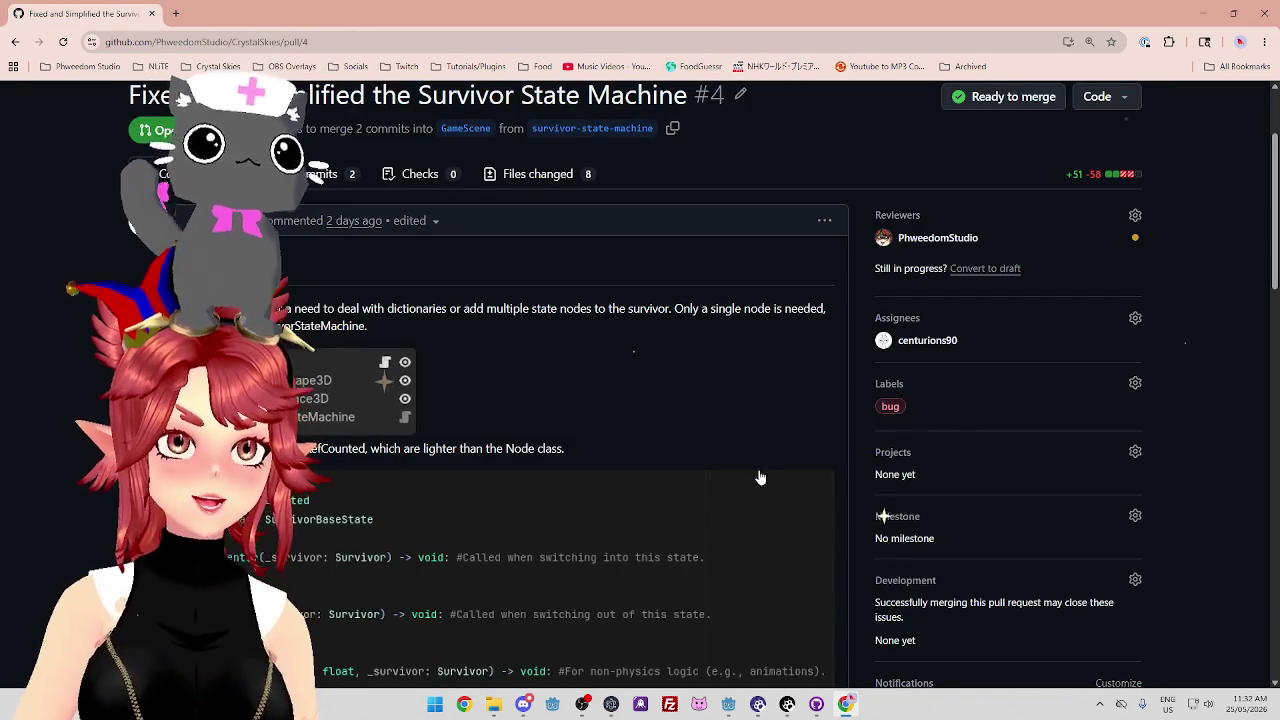
pyautogui.moveTo(728, 704)
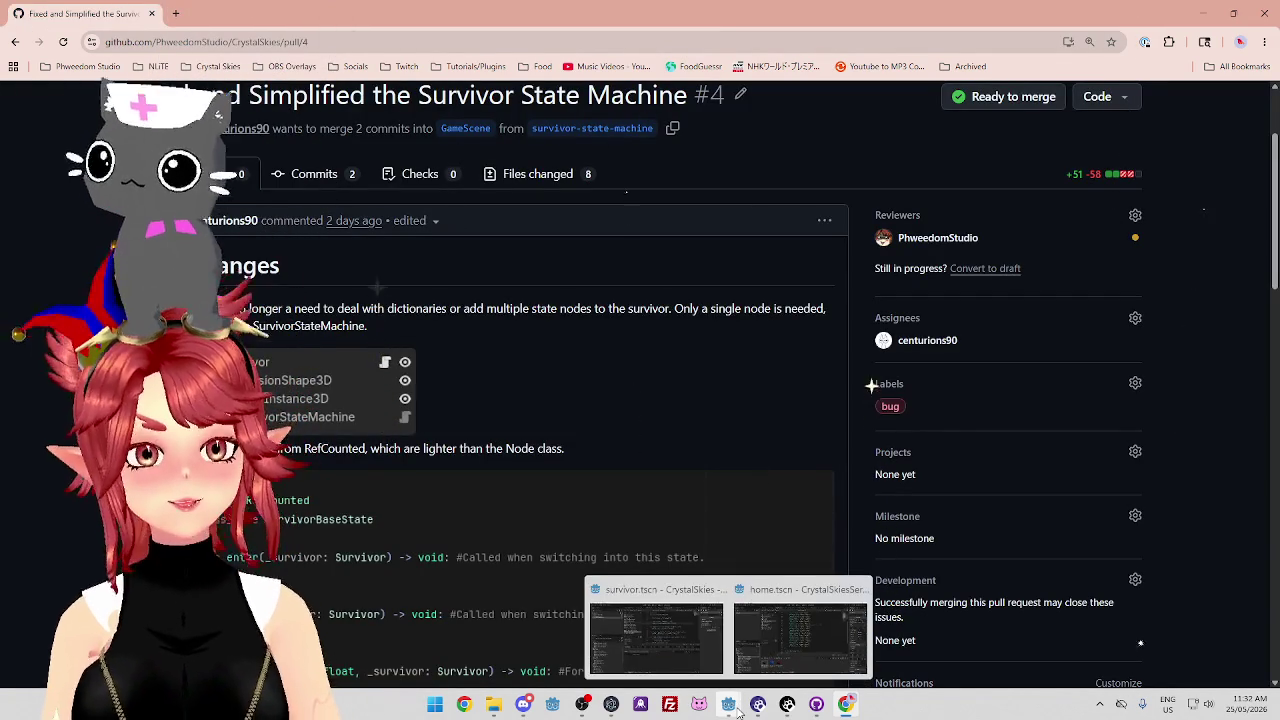
pyautogui.click(697, 657)
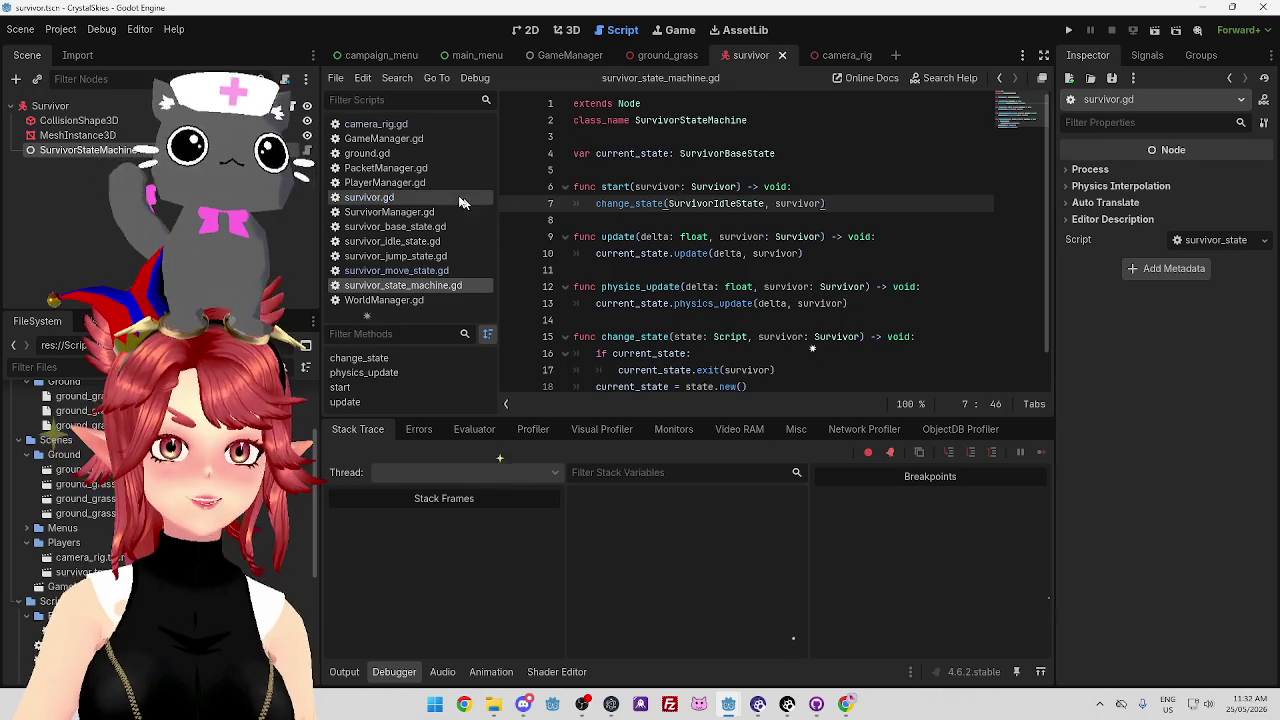
# Examine the change_state(SurvivorIdleState, survivor) call in survivor_state_machine.gd's start() function.
pyautogui.click(369, 197)
pyautogui.click(403, 285)
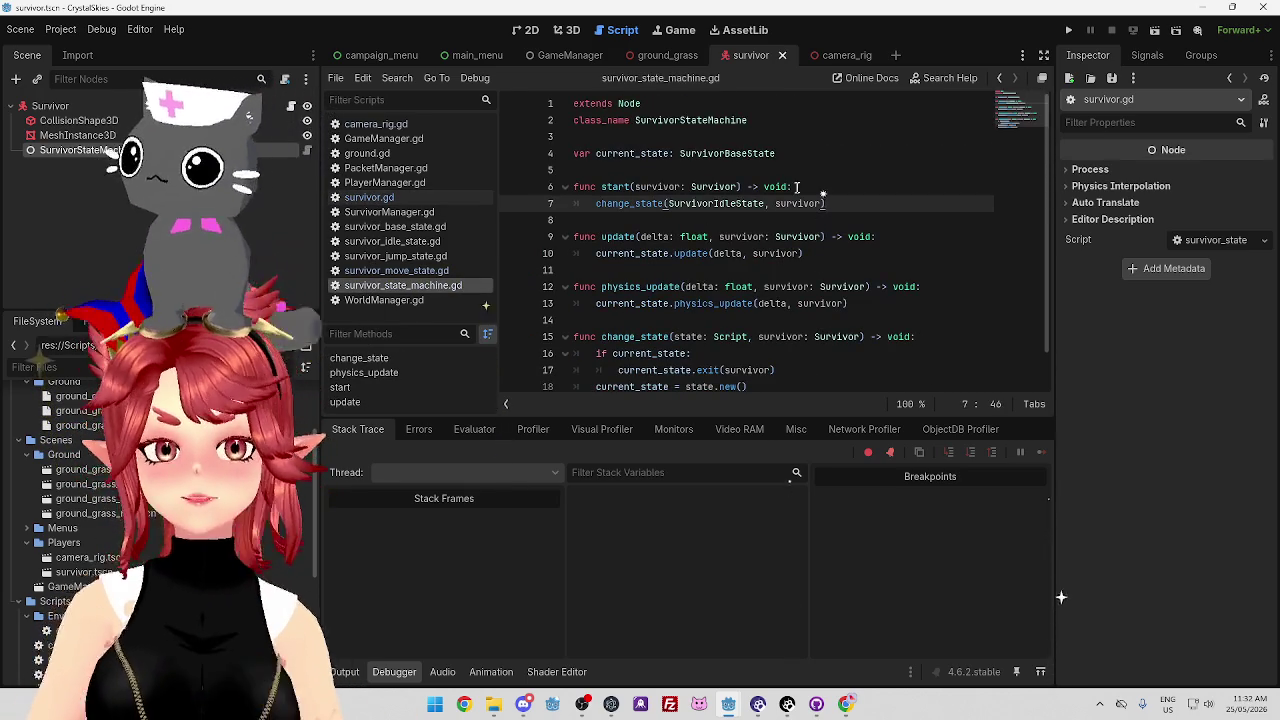
pyautogui.click(838, 186)
pyautogui.doubleClick(608, 204)
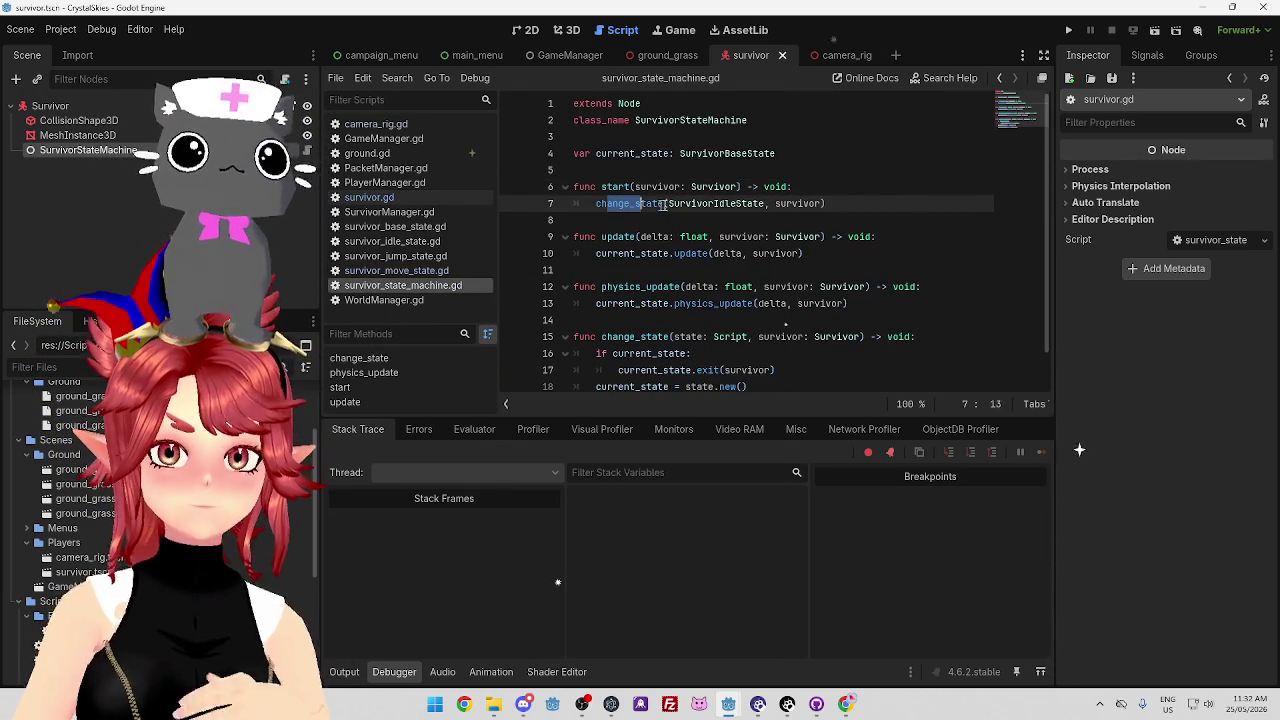
pyautogui.click(845, 203)
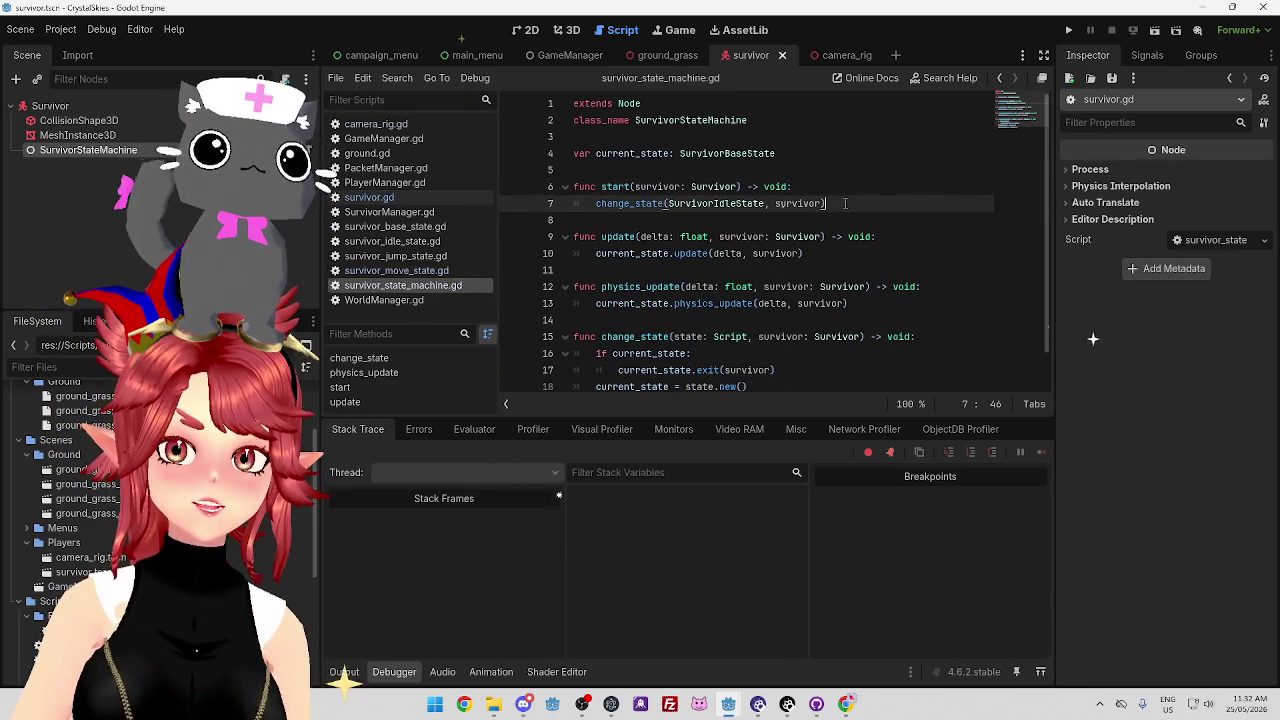
pyautogui.doubleClick(805, 204)
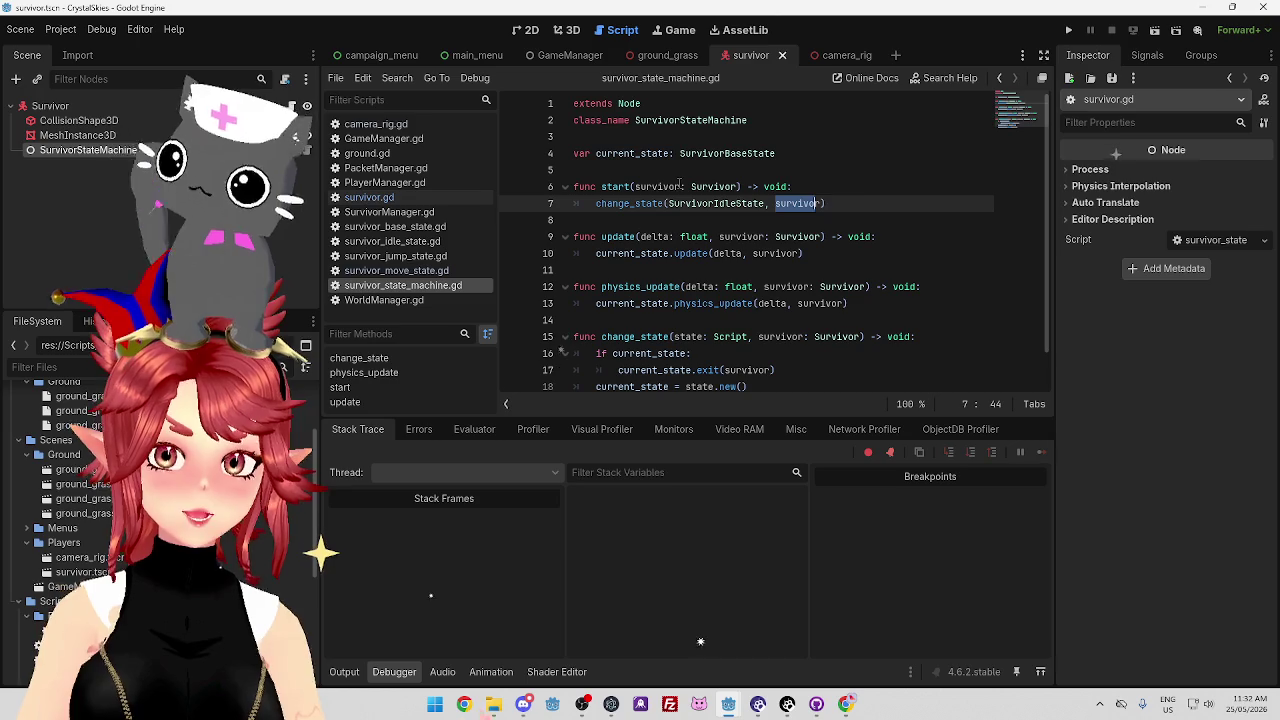
pyautogui.moveTo(686, 204); pyautogui.dragTo(748, 204)
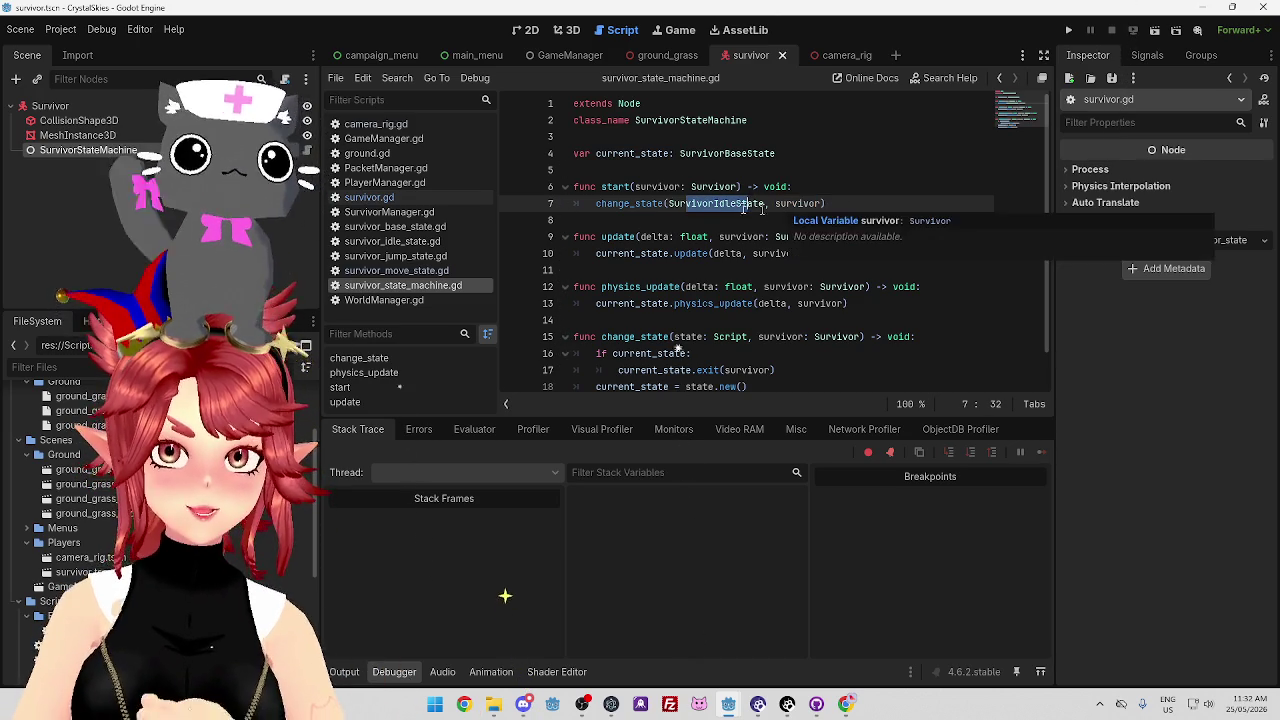
# Open survivor_idle_state.gd, inspect its SurvivorIdleState class_name line, and open the Project menu.
pyautogui.click(420, 242)
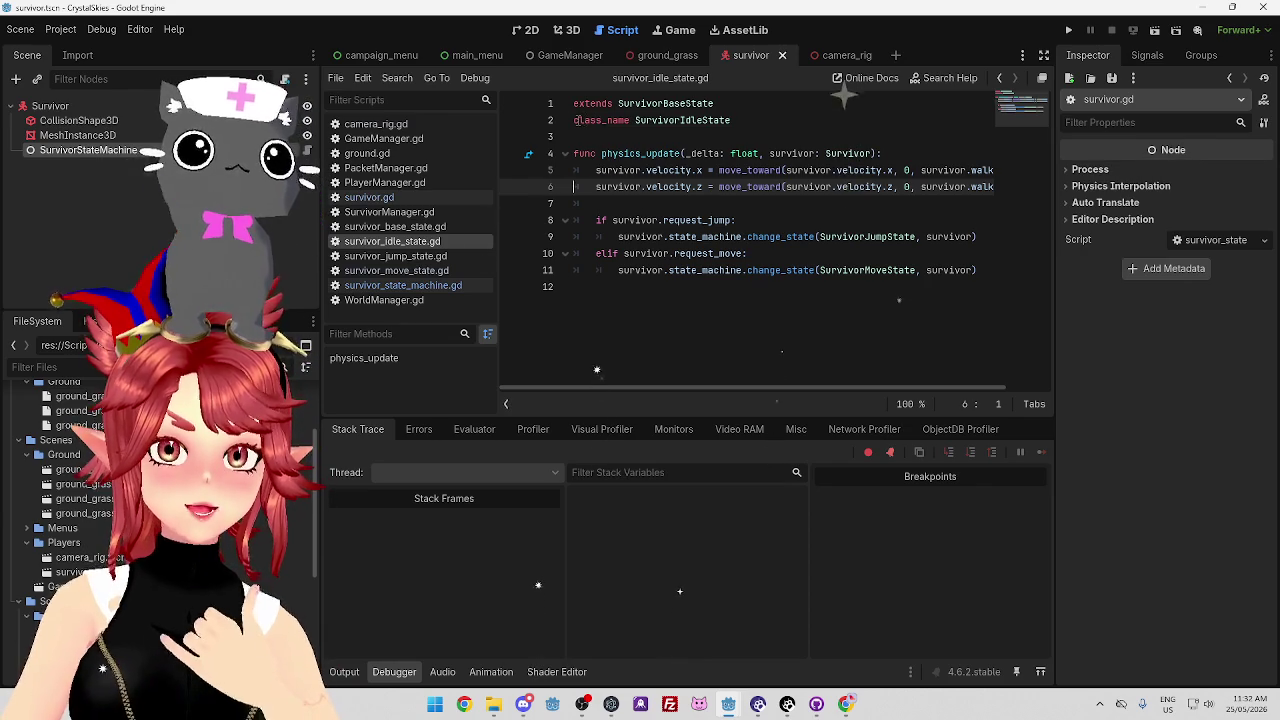
pyautogui.doubleClick(601, 120)
pyautogui.click(731, 120)
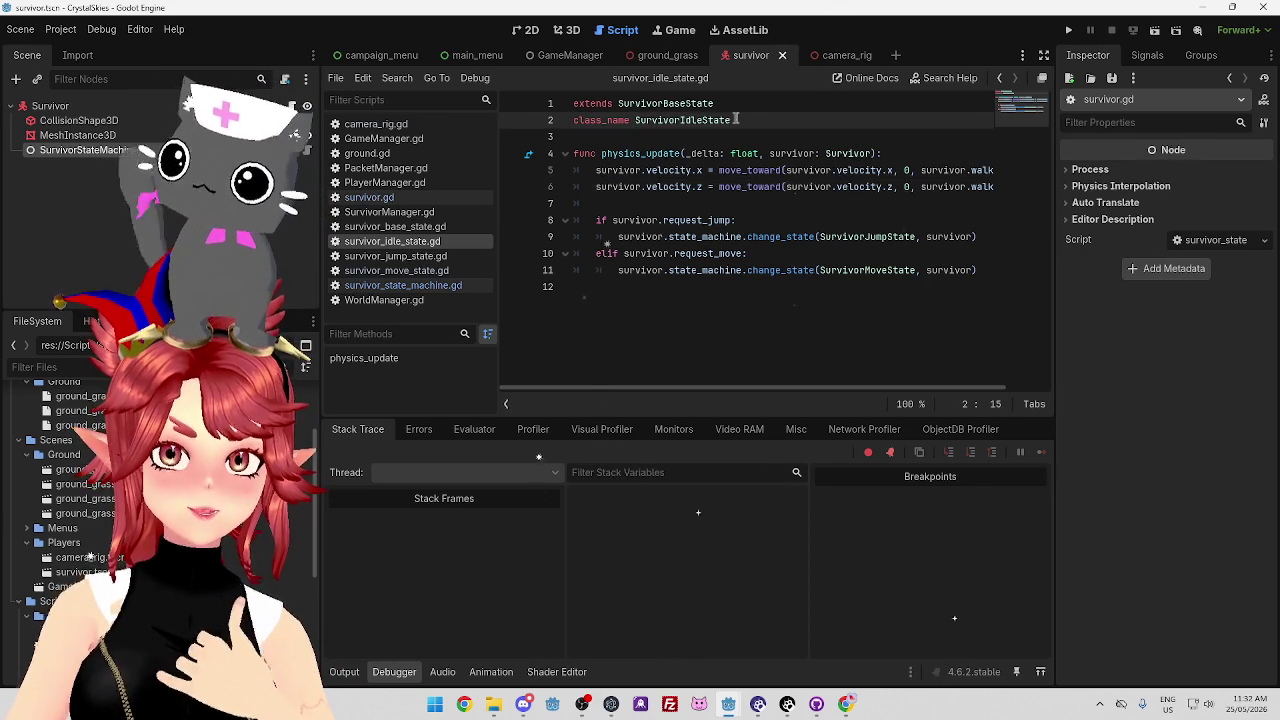
pyautogui.moveTo(731, 120); pyautogui.dragTo(571, 120)
pyautogui.click(659, 121)
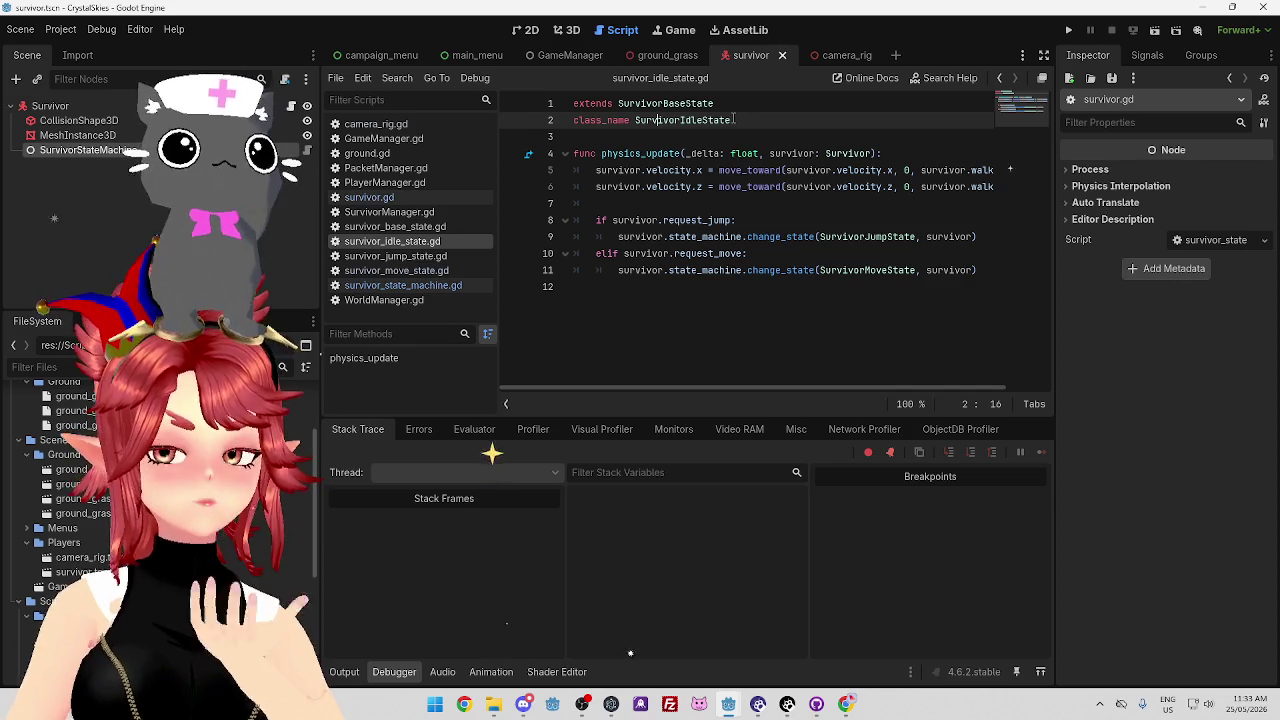
pyautogui.click(734, 120)
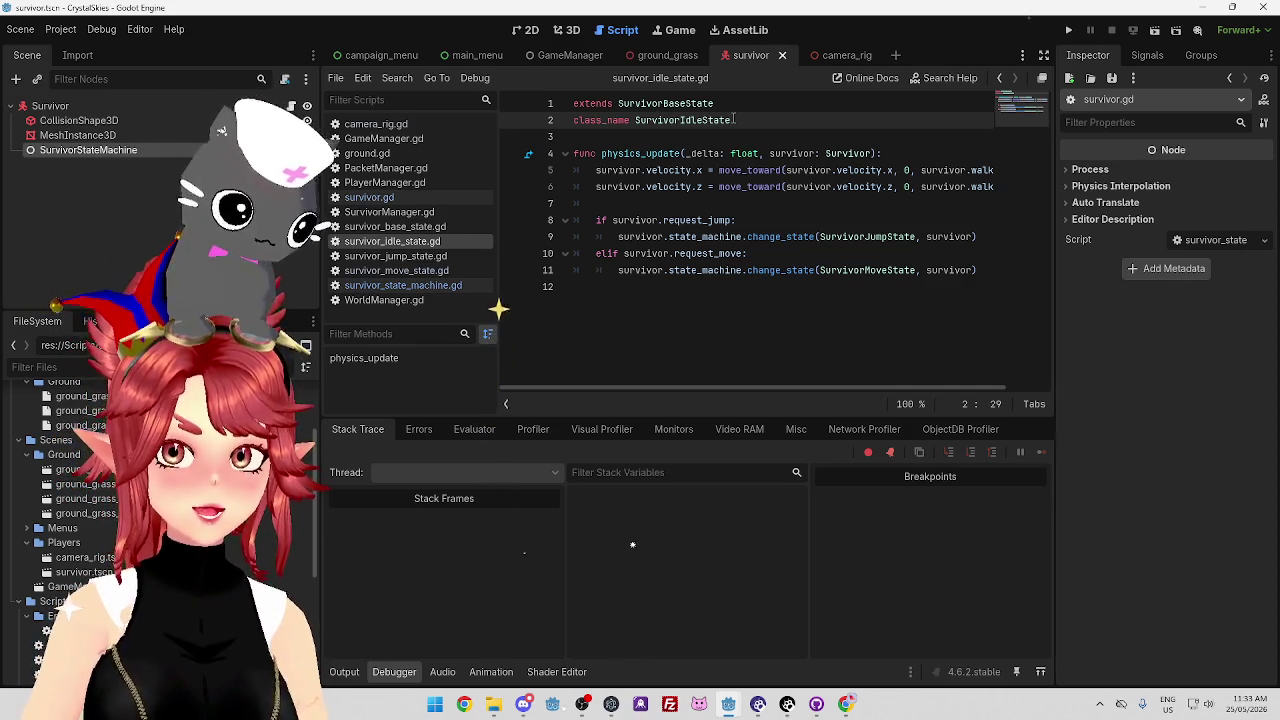
pyautogui.click(60, 29)
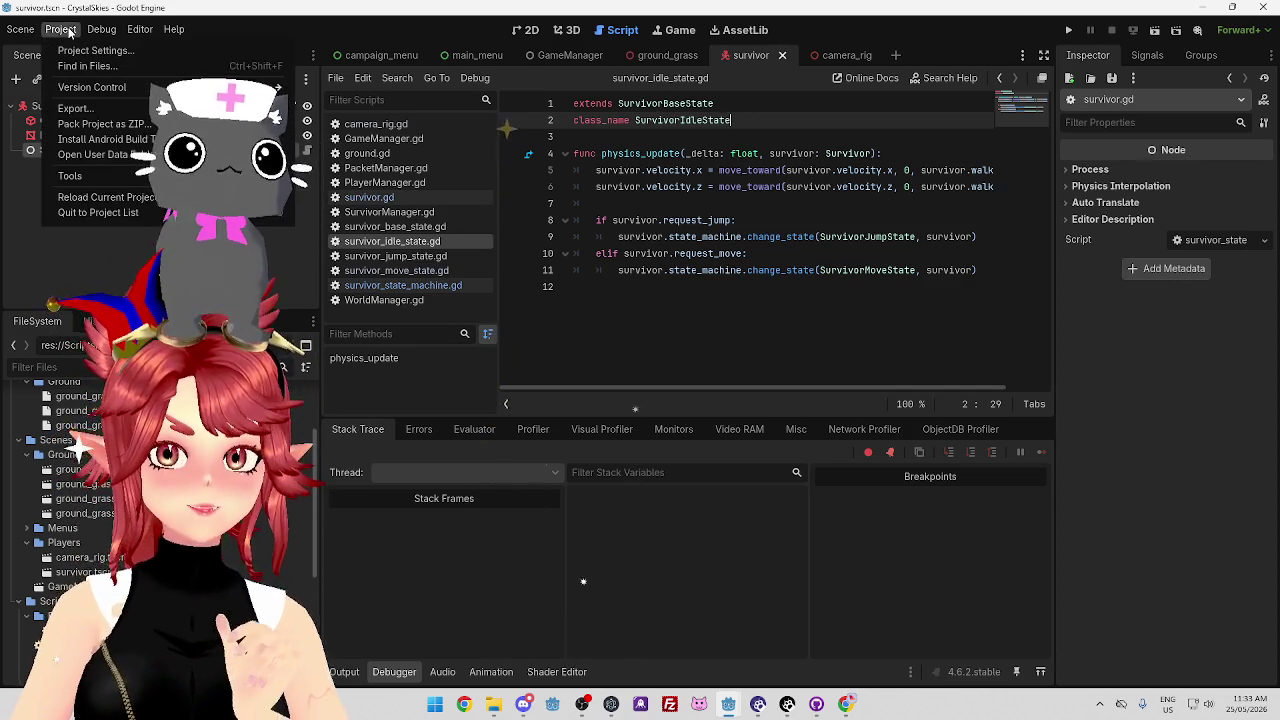
pyautogui.click(127, 52)
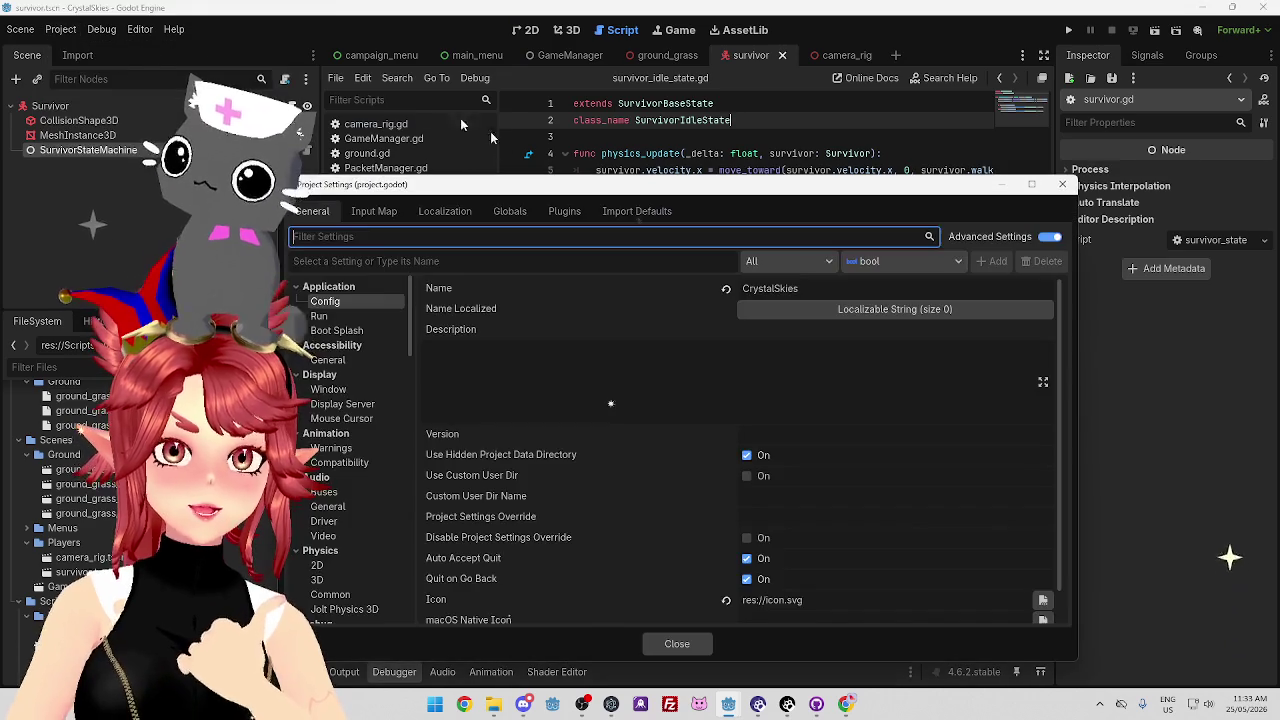
pyautogui.click(505, 207)
pyautogui.moveTo(576, 178); pyautogui.dragTo(576, 93)
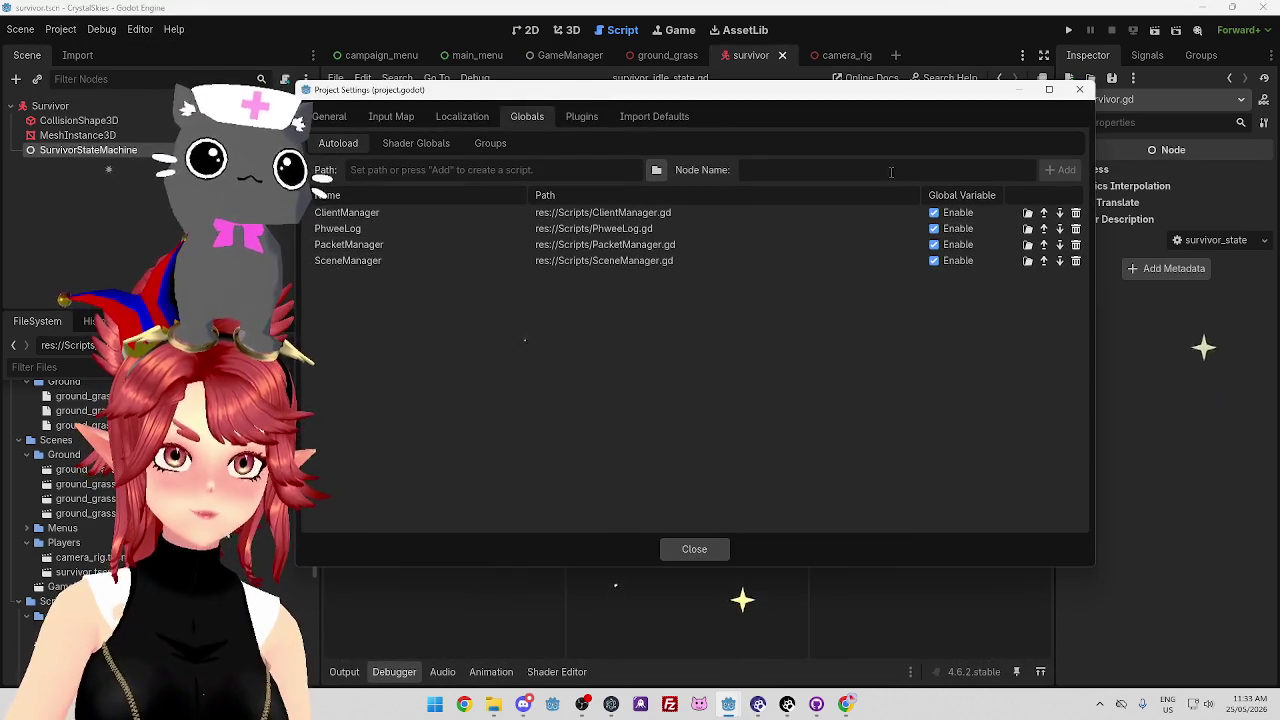
pyautogui.click(1079, 89)
pyautogui.click(386, 168)
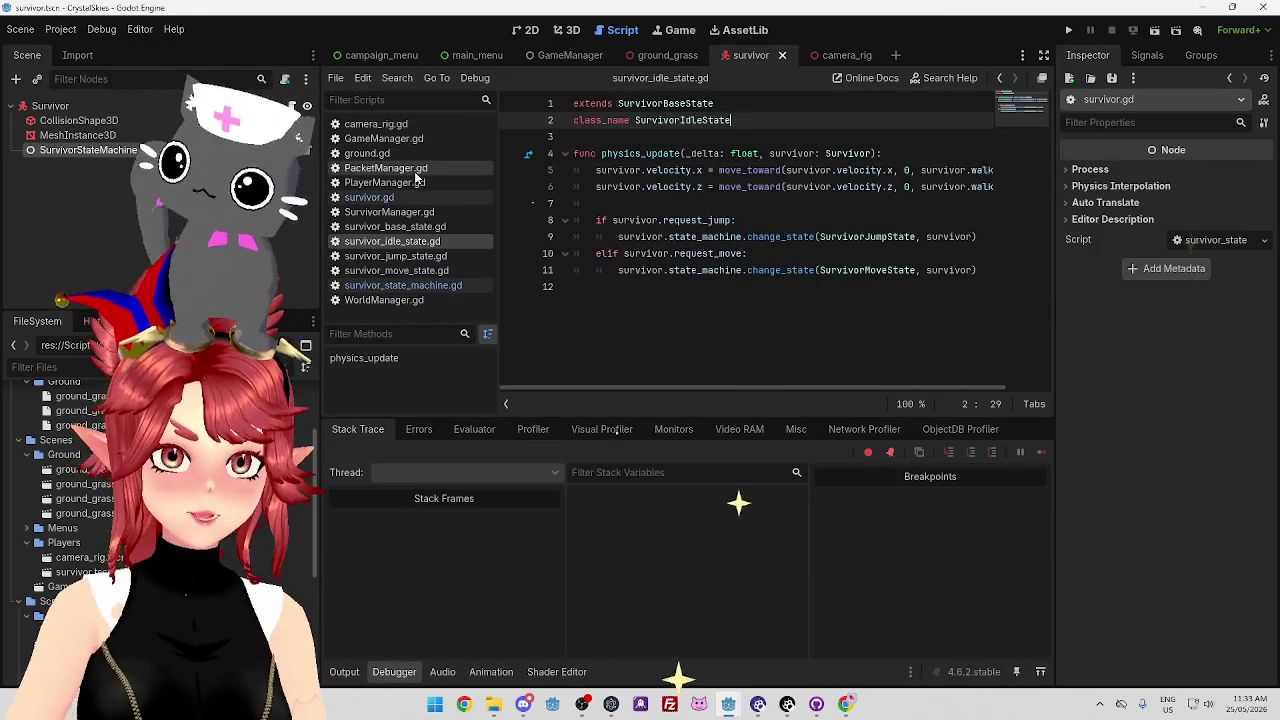
# Open ClientManager.gd and SceneManager.gd from the FileSystem dock and view SceneManager.gd.
pyautogui.scroll(5, 617, 143)
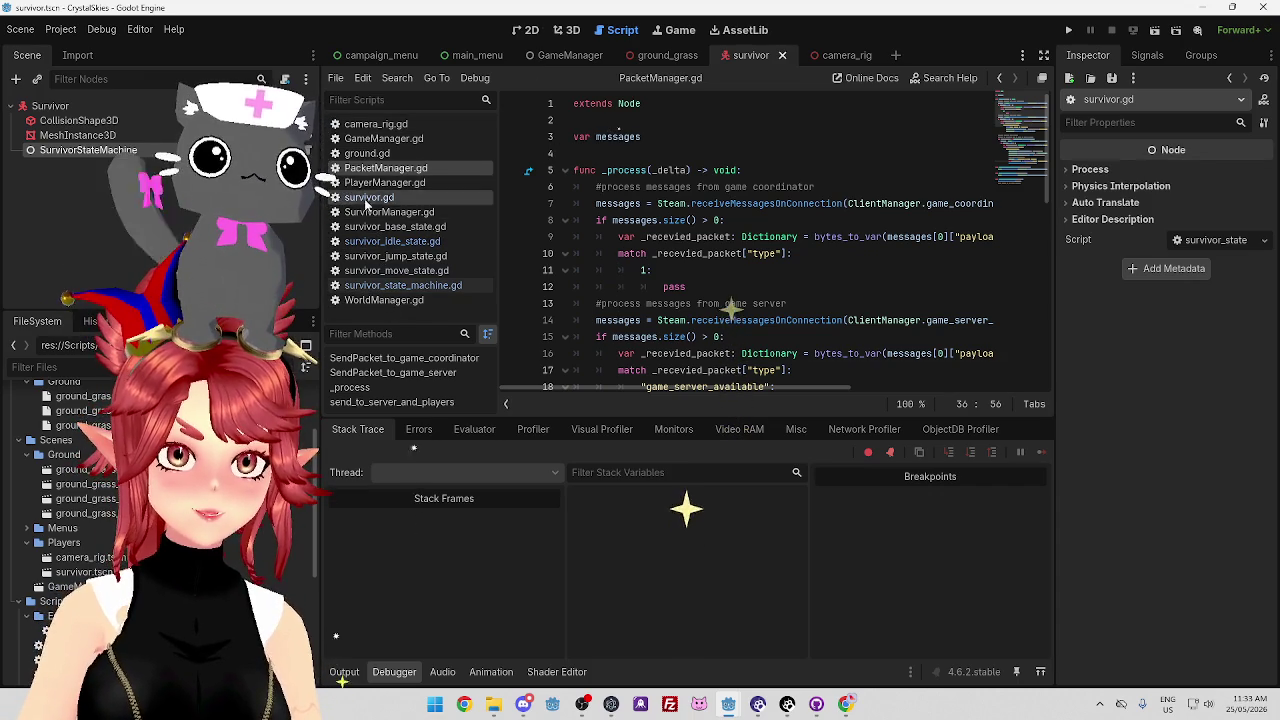
pyautogui.scroll(-5, 70, 442)
pyautogui.doubleClick(72, 446)
pyautogui.scroll(10, 620, 205)
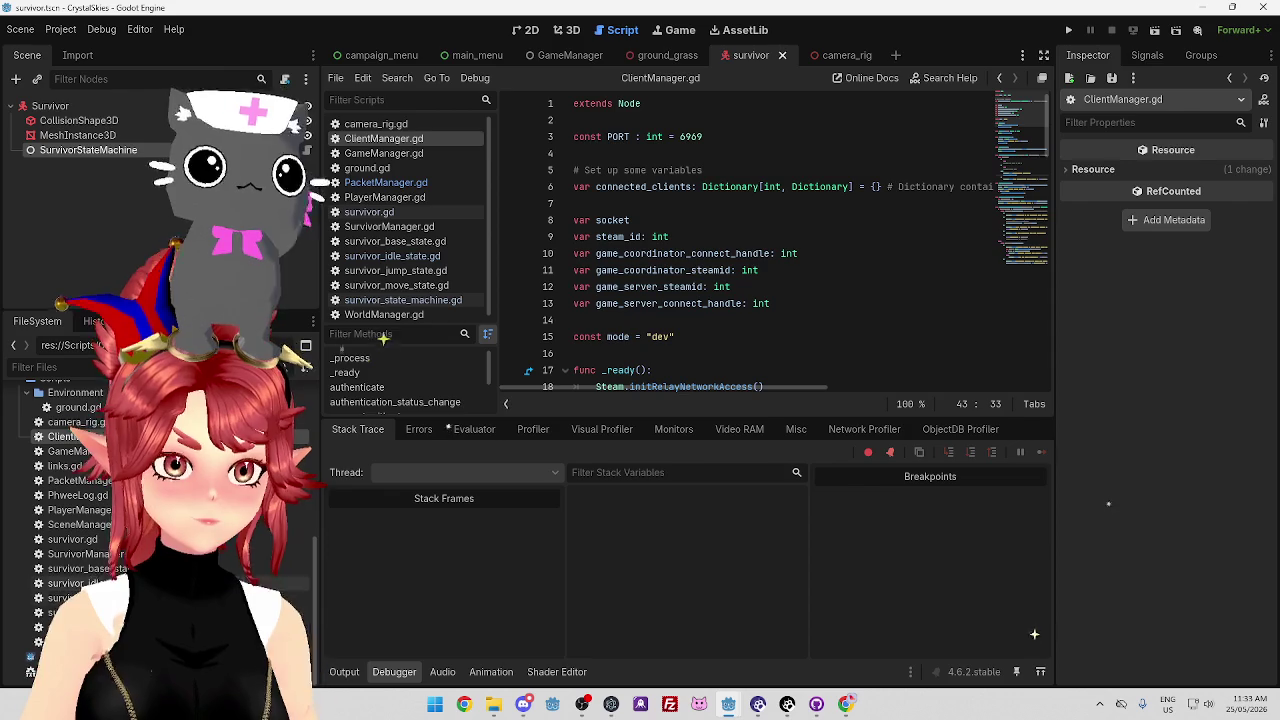
pyautogui.doubleClick(83, 527)
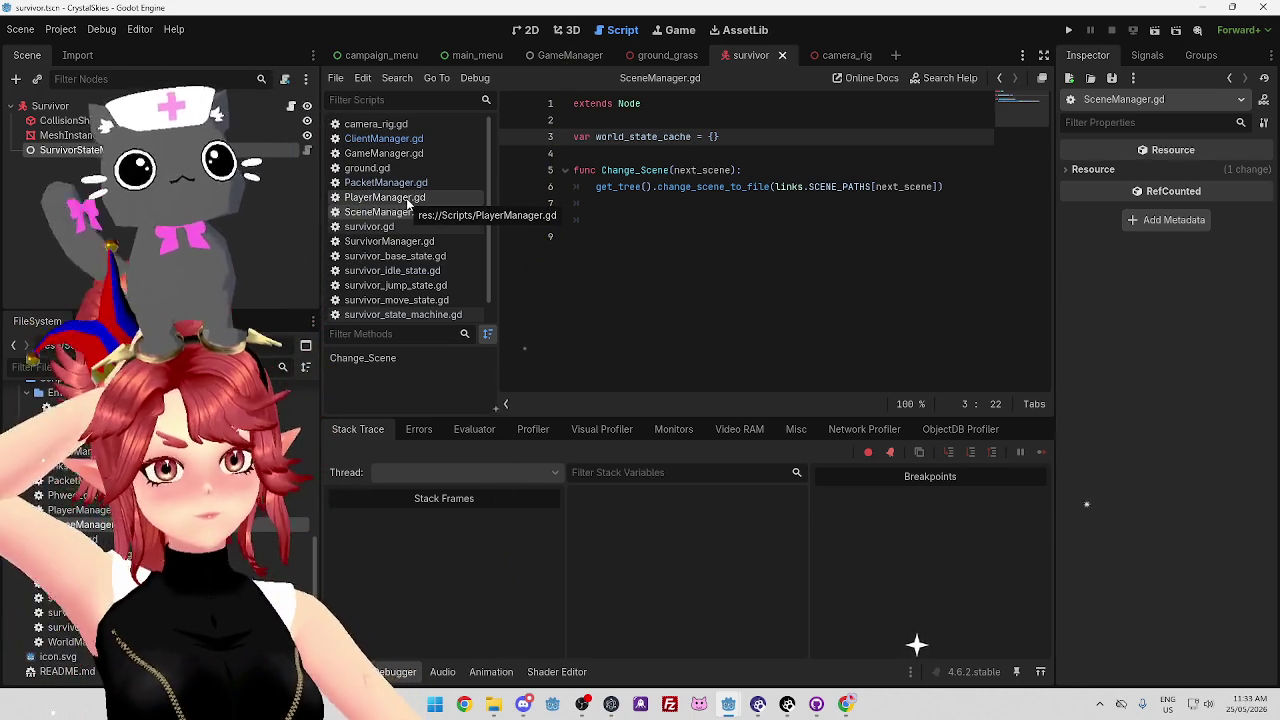
pyautogui.click(390, 212)
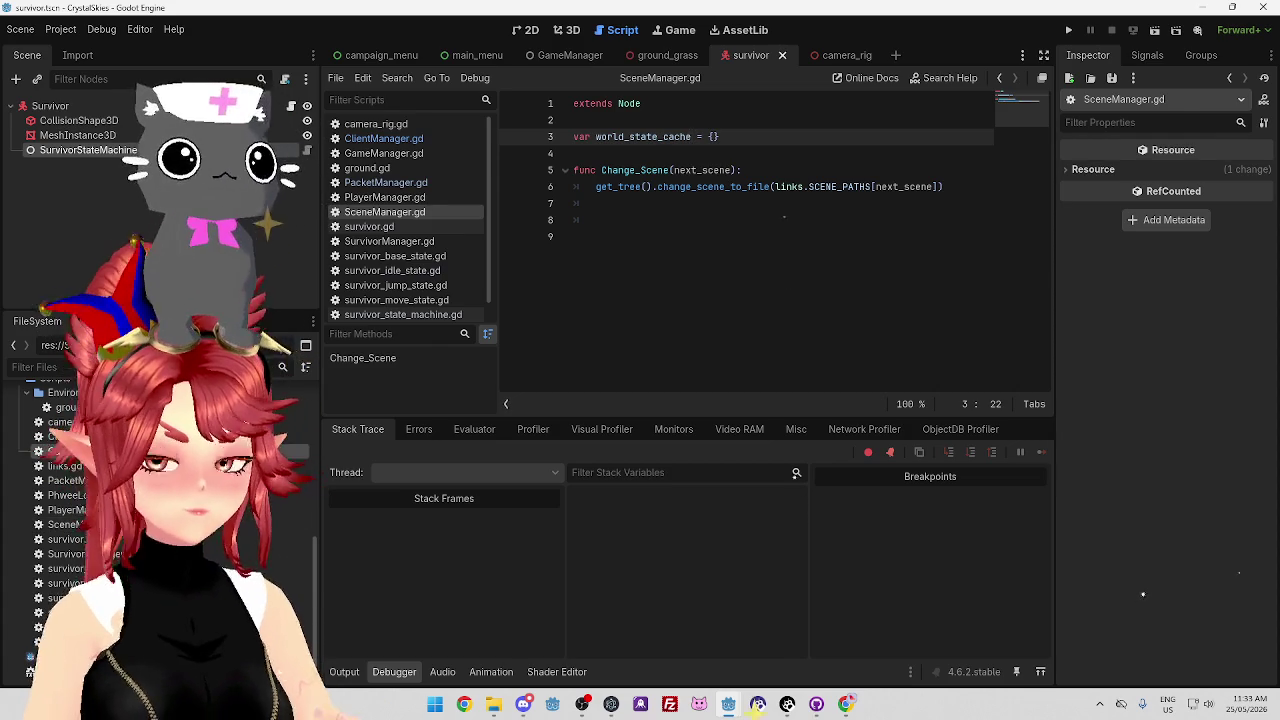
# Step back through GameManager.gd to ClientManager.gd, scroll it, and open the Project menu.
pyautogui.hotkey('alt', 'Left')
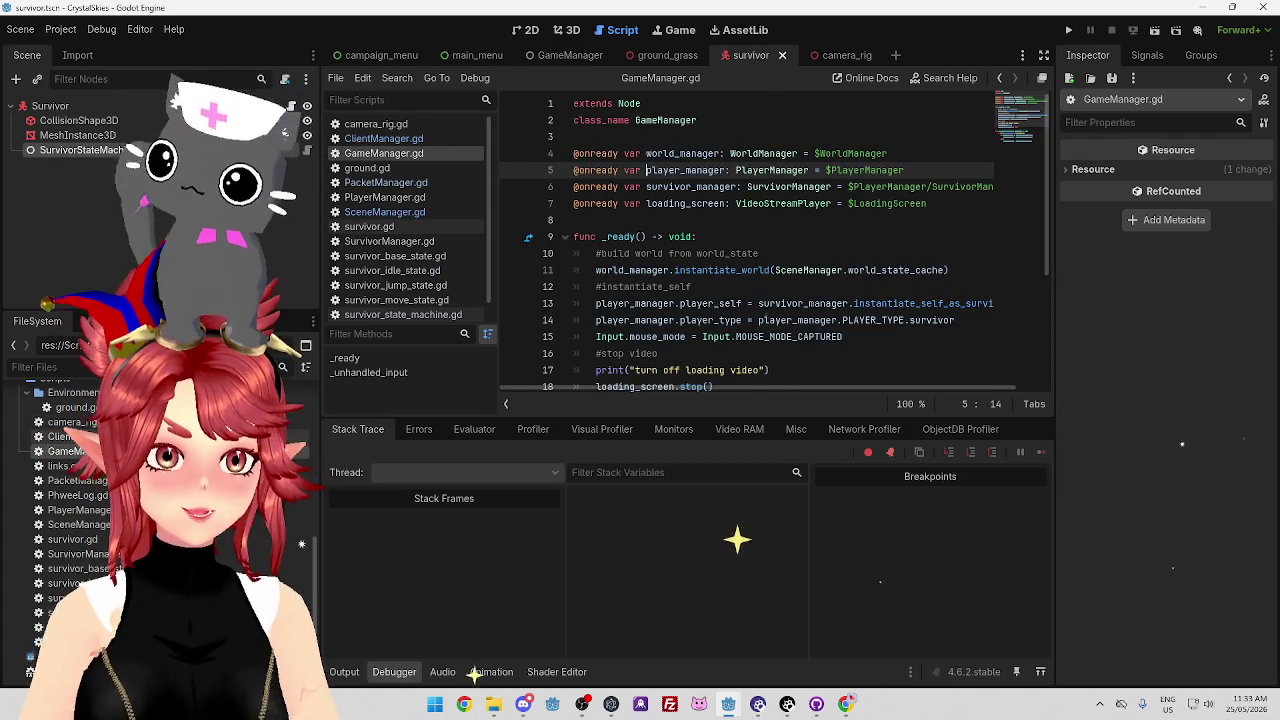
pyautogui.hotkey('alt', 'Left')
pyautogui.scroll(-2, 677, 270)
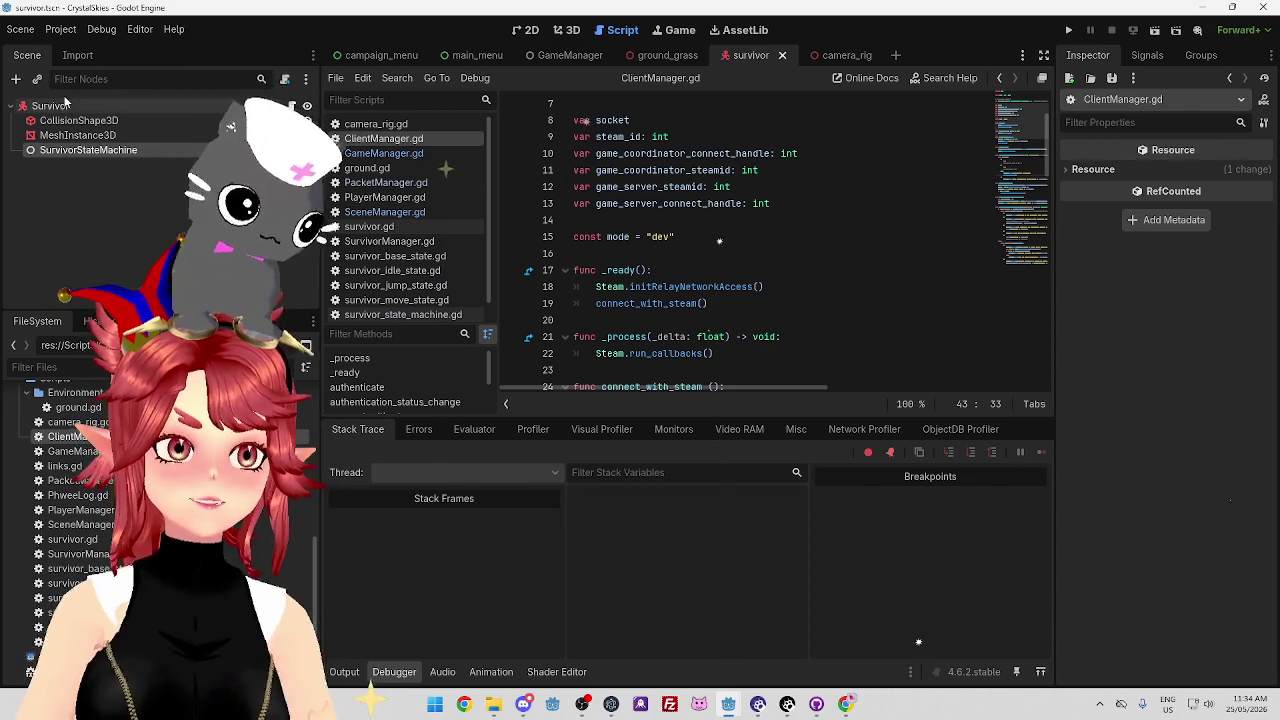
pyautogui.click(61, 30)
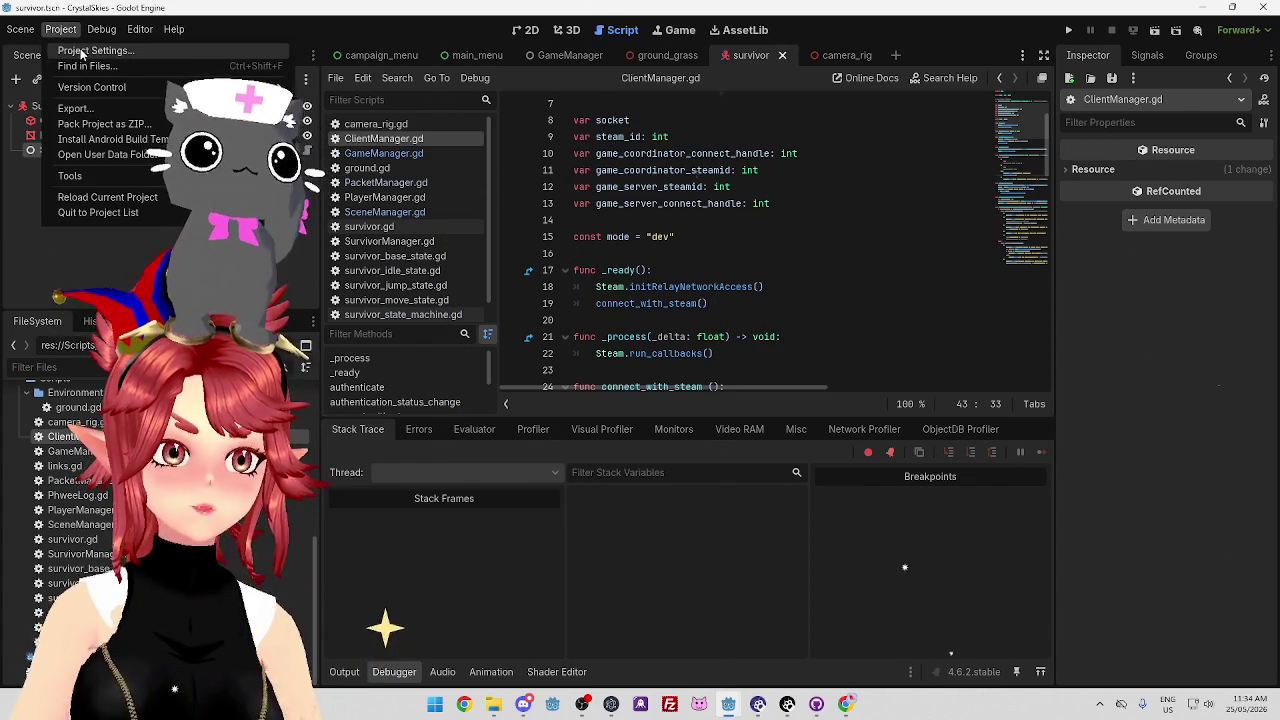
pyautogui.click(70, 50)
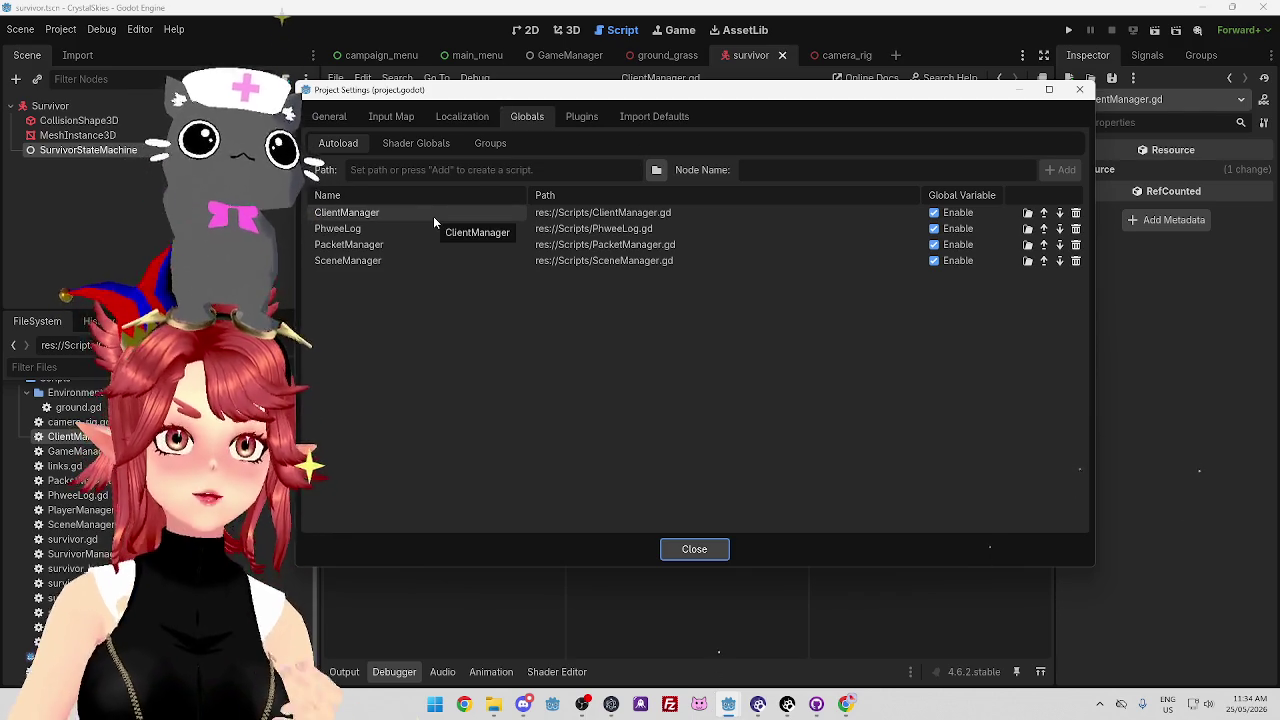
pyautogui.click(1079, 90)
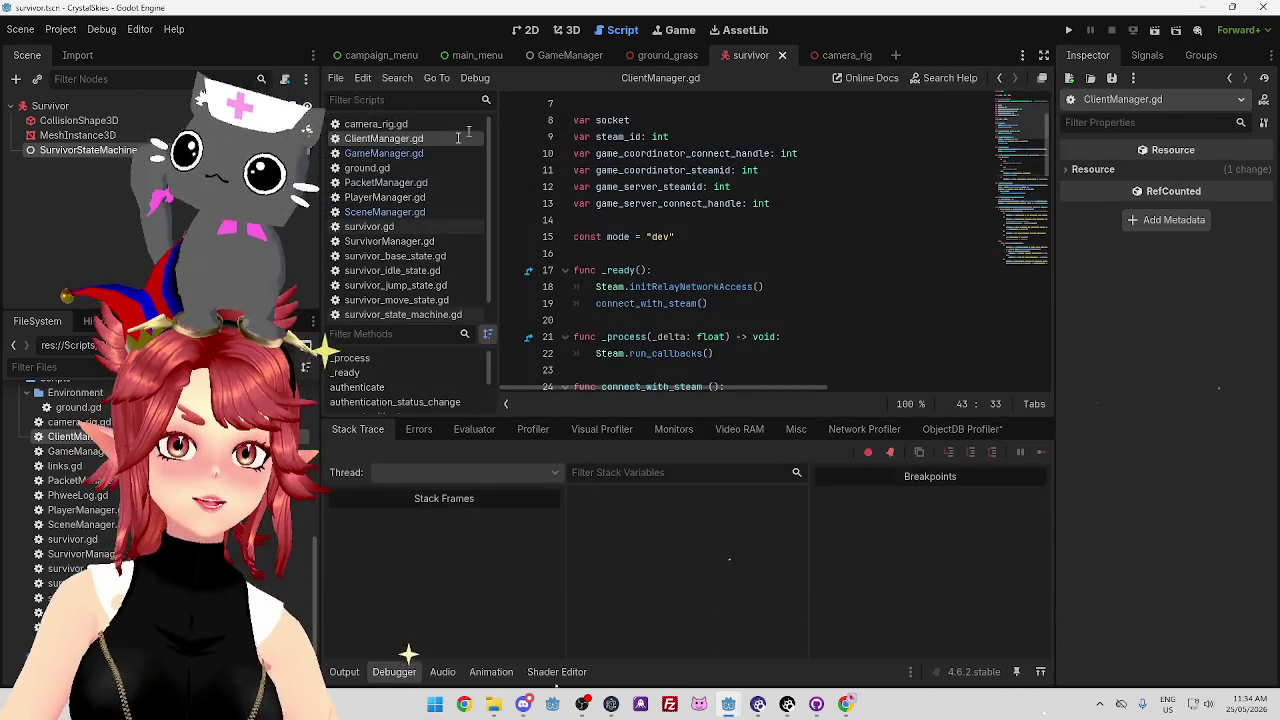
# Flip through survivor_base, idle, jump and move state scripts, ending on survivor_idle_state.gd.
pyautogui.click(395, 256)
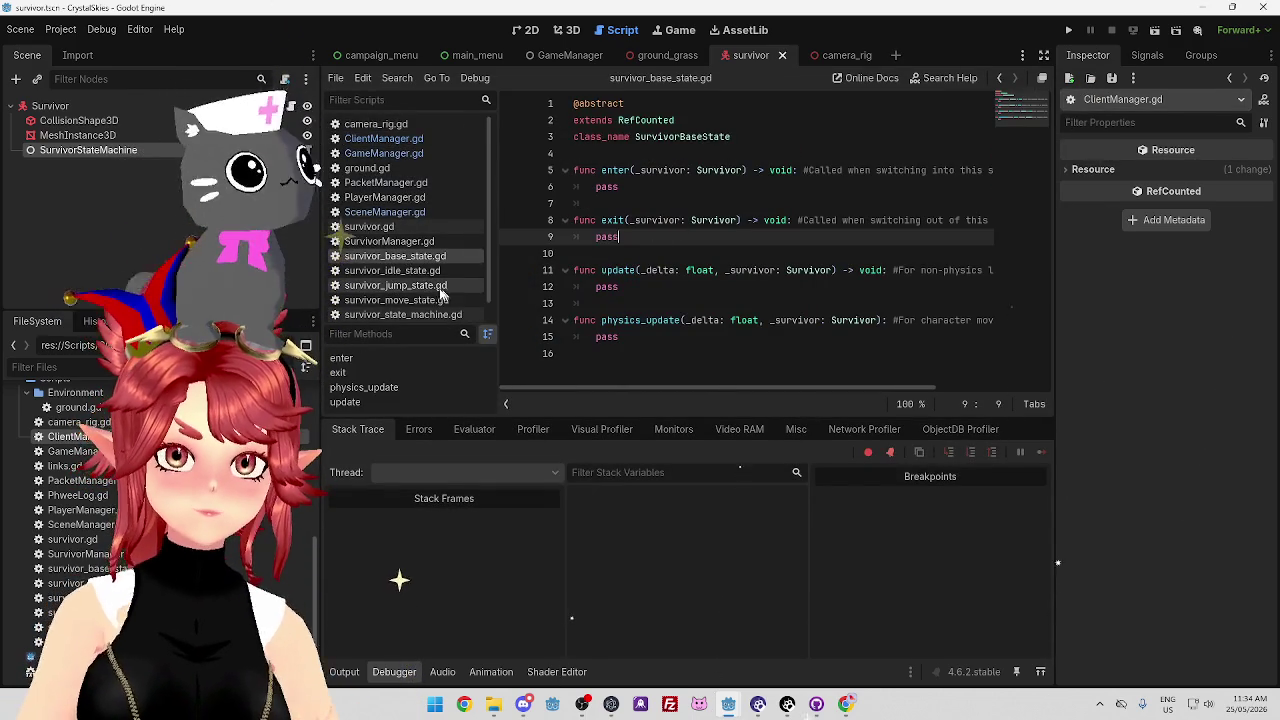
pyautogui.click(416, 271)
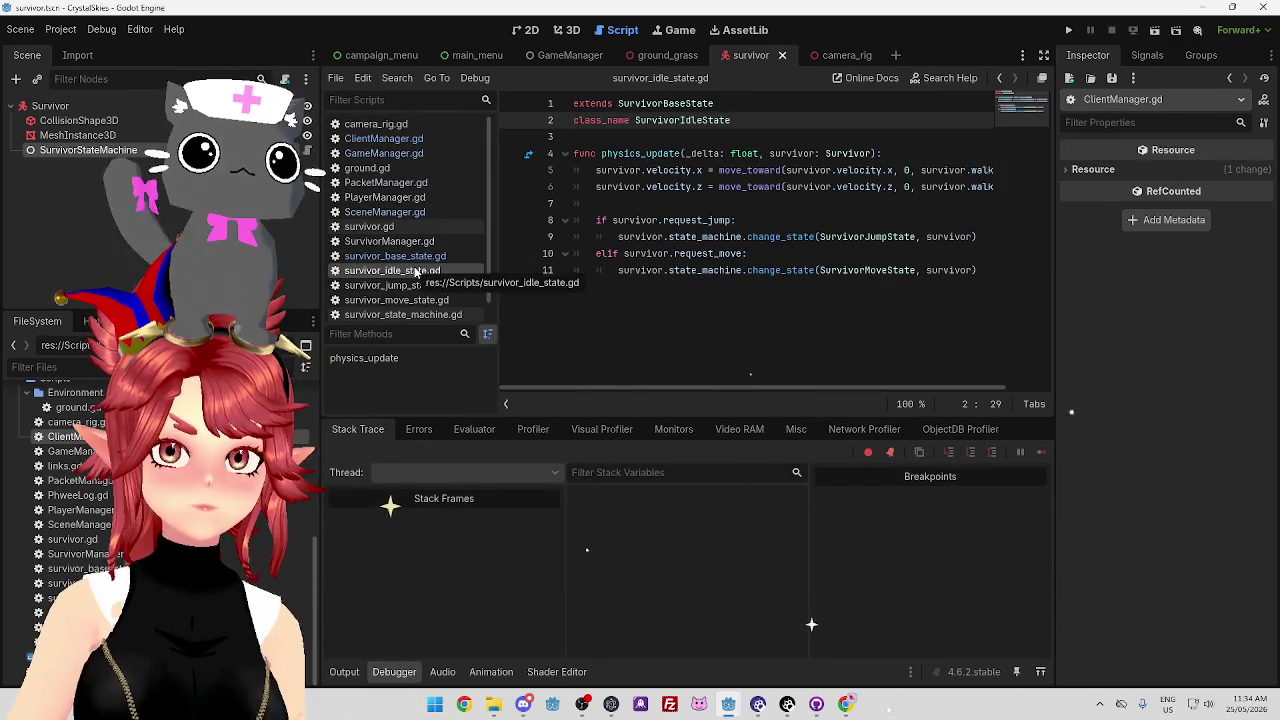
pyautogui.click(422, 286)
pyautogui.click(422, 300)
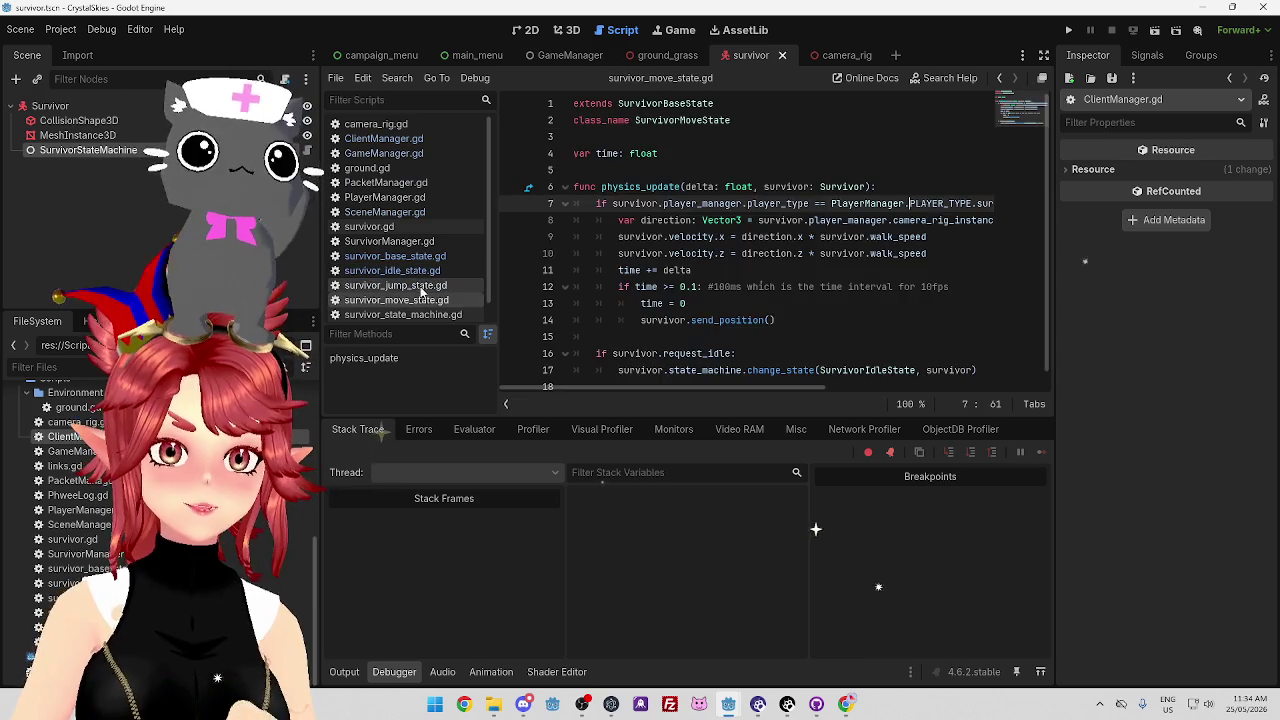
pyautogui.click(420, 286)
pyautogui.click(418, 271)
pyautogui.click(416, 258)
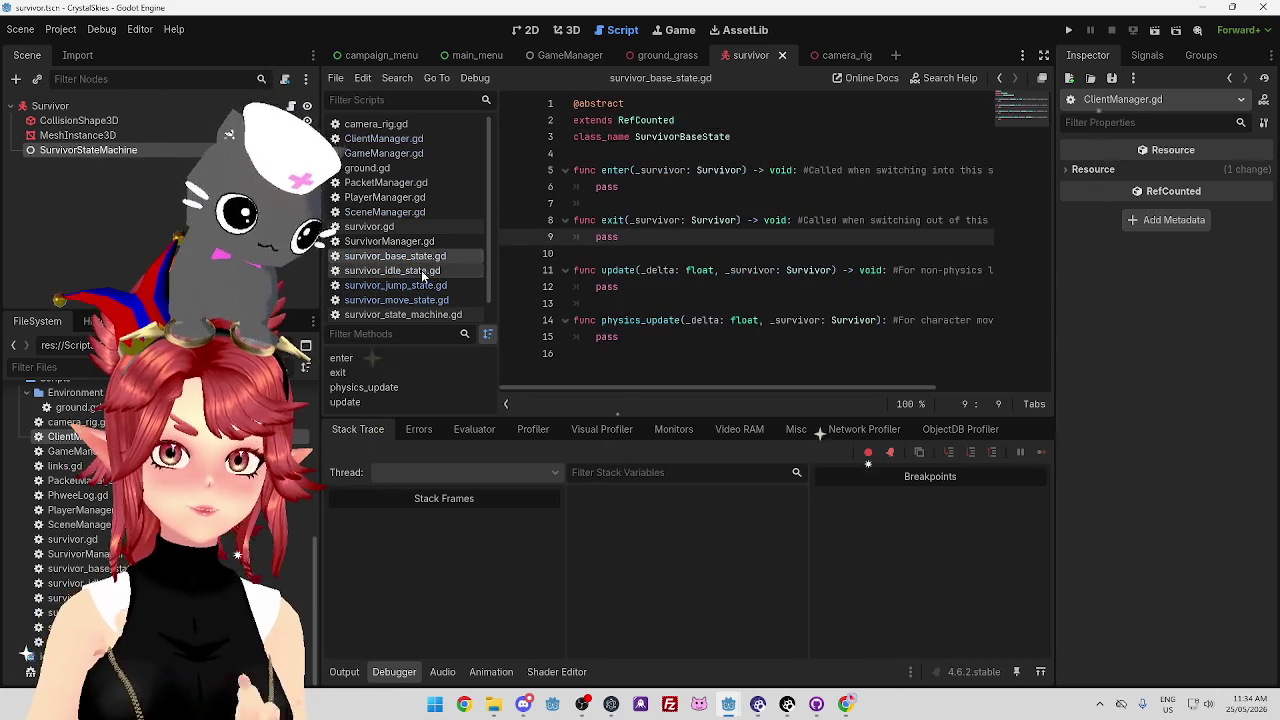
pyautogui.click(418, 271)
pyautogui.click(420, 300)
pyautogui.click(428, 285)
pyautogui.click(429, 271)
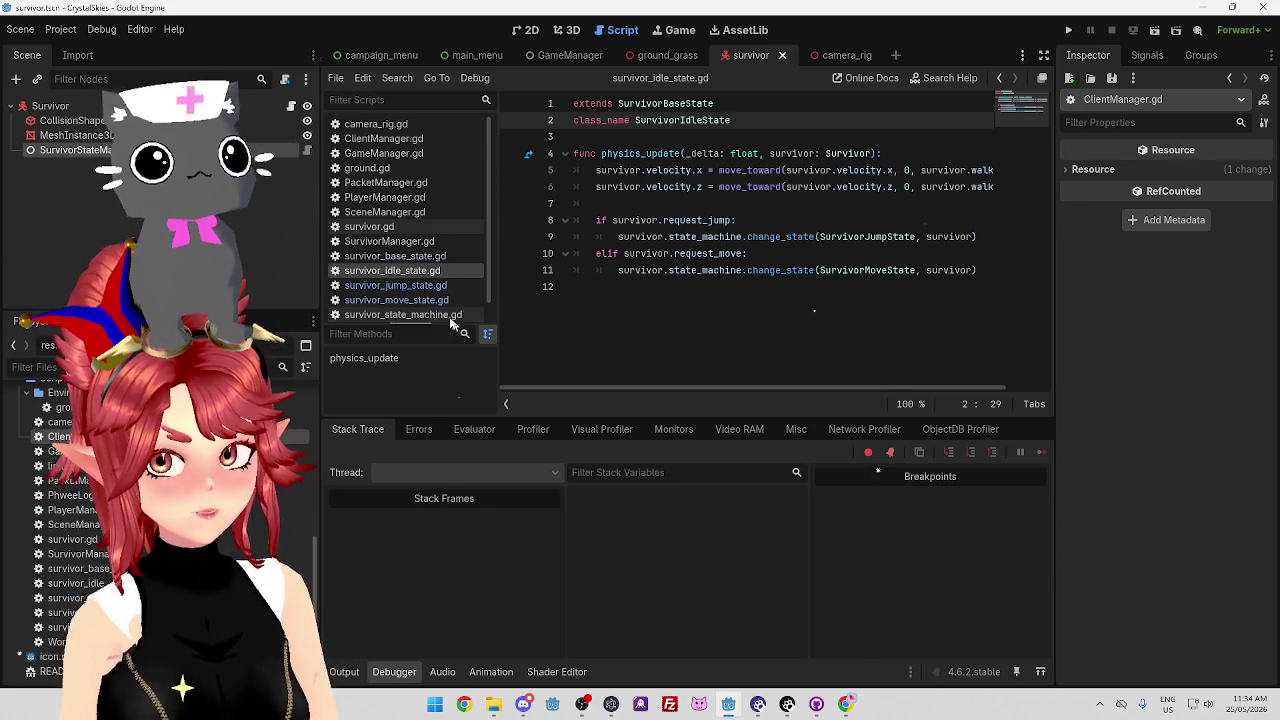
# Select the SurvivorIdleState class name, reopen survivor_base_state.gd, then switch to Chrome's LEYDE Crema tab.
pyautogui.scroll(-1, 445, 280)
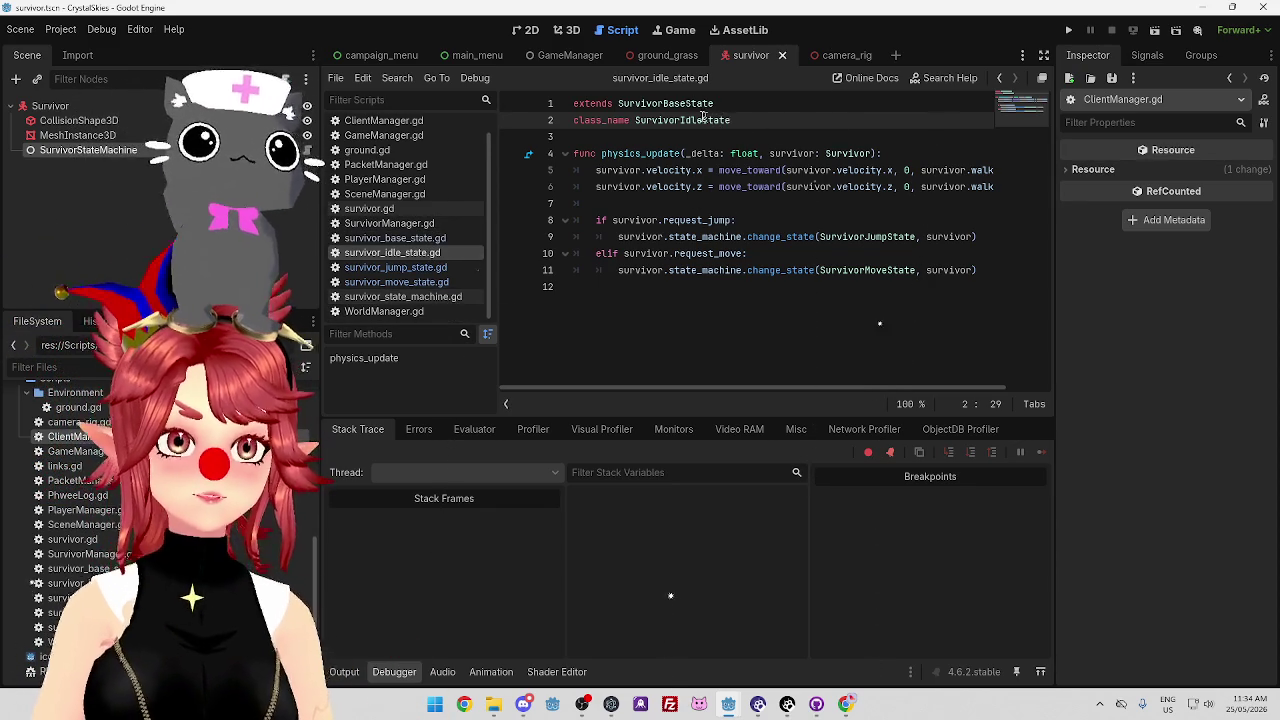
pyautogui.moveTo(680, 119)
pyautogui.mouseDown()
pyautogui.moveTo(626, 118)
pyautogui.moveTo(713, 103)
pyautogui.mouseUp()
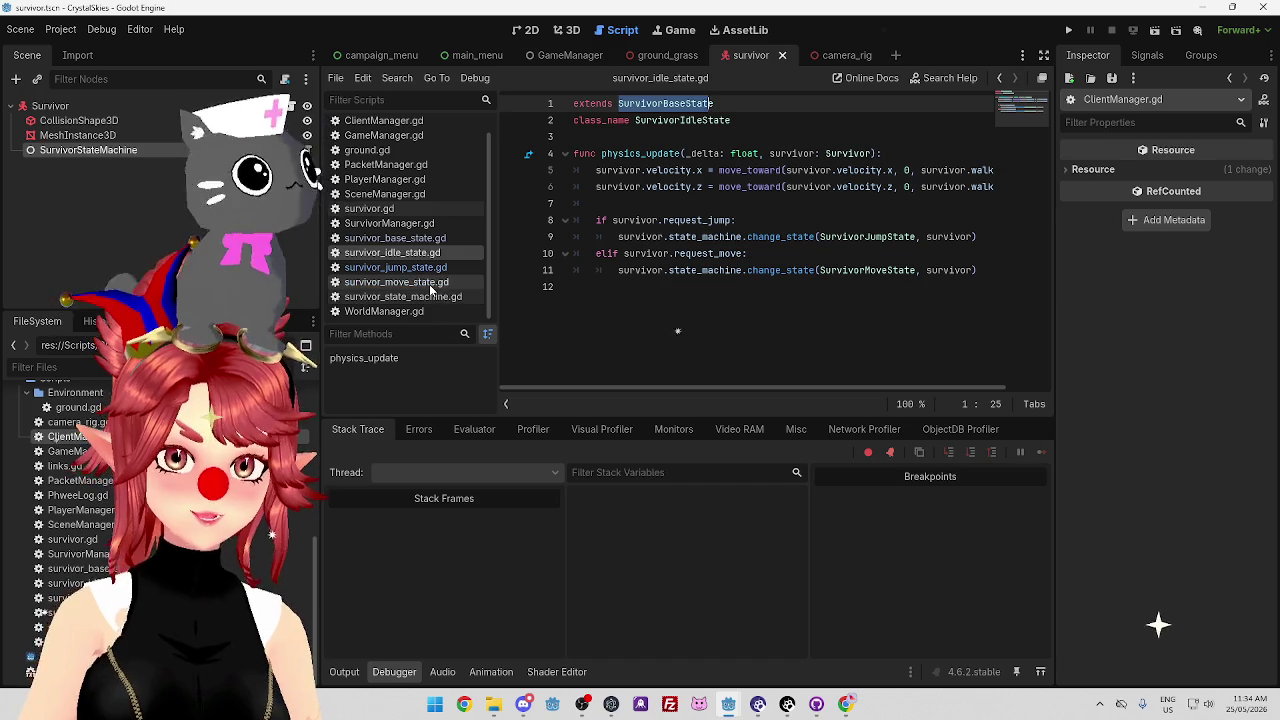
pyautogui.click(395, 238)
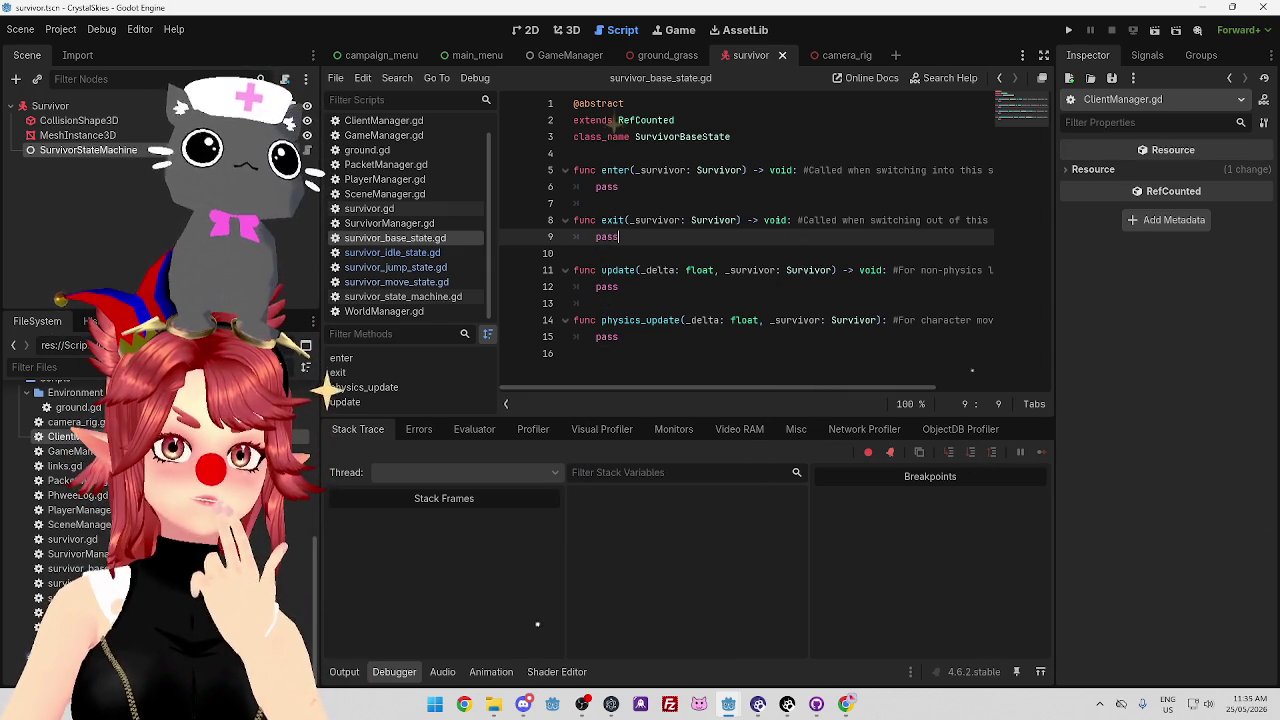
pyautogui.hotkey('alt', 'Tab')
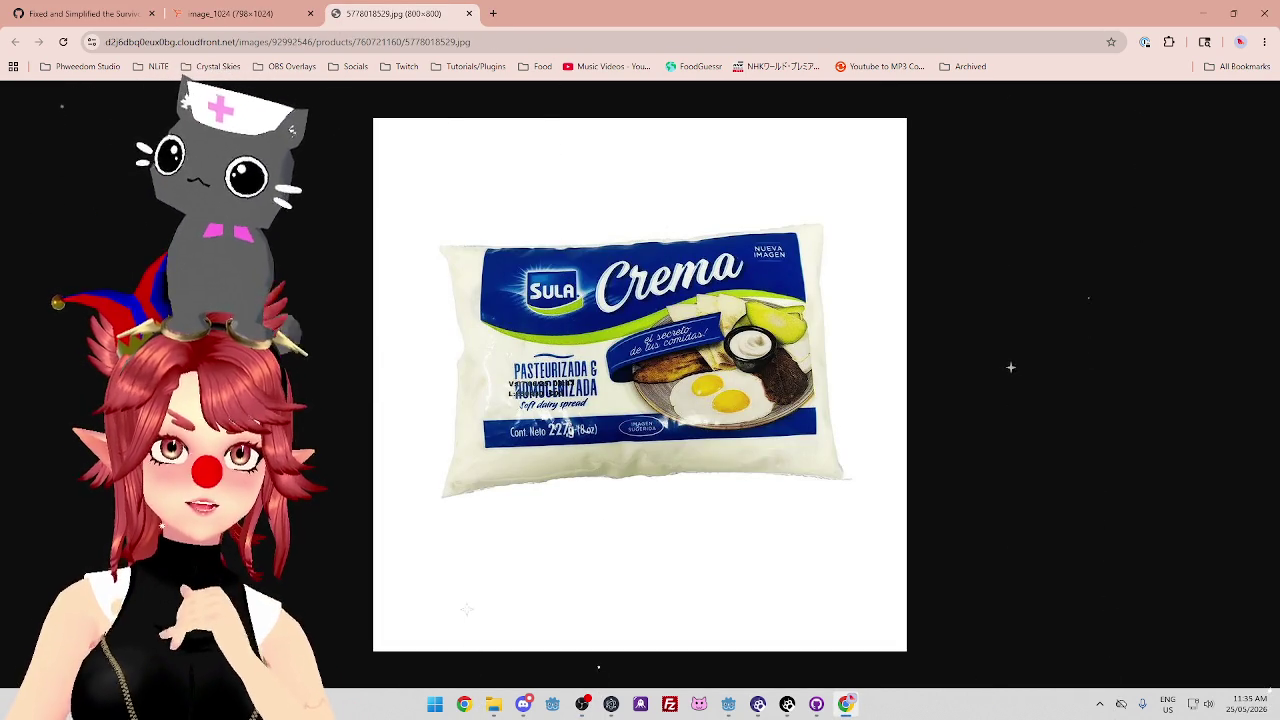
pyautogui.click(250, 14)
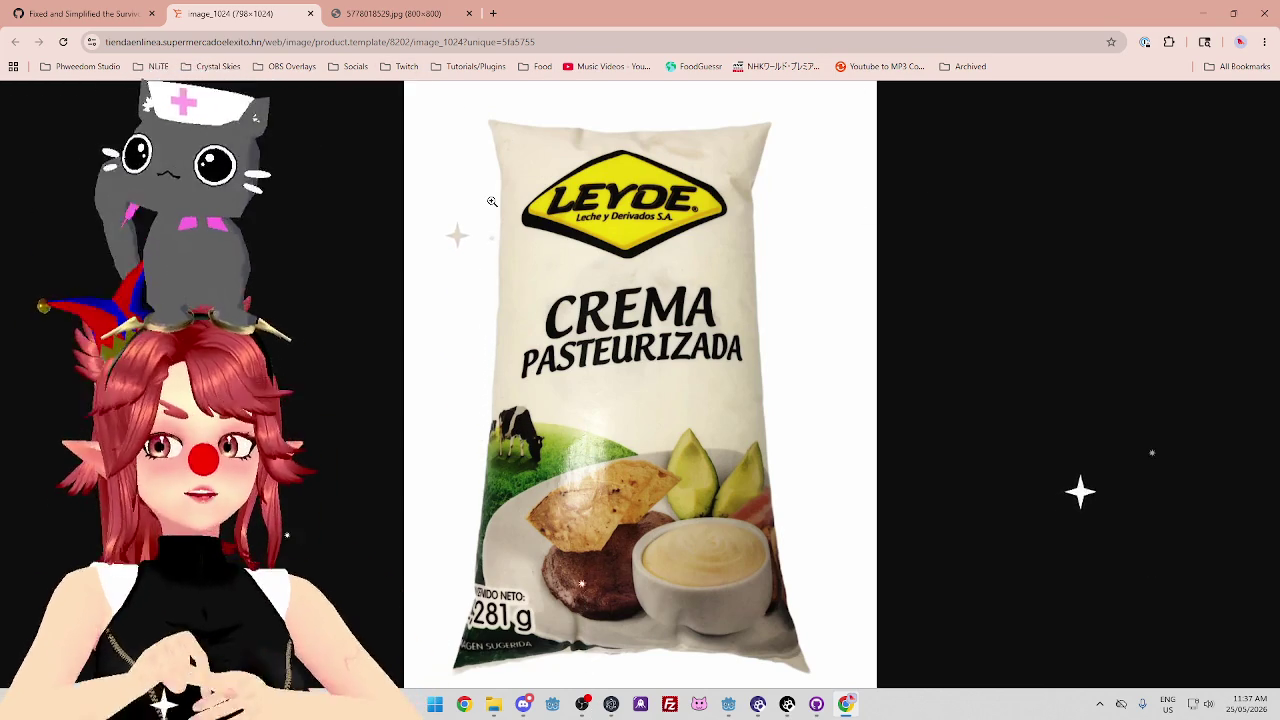
# Search Google for crema australia in a new tab, then refine the query with 'coffee cheese'.
pyautogui.click(406, 12)
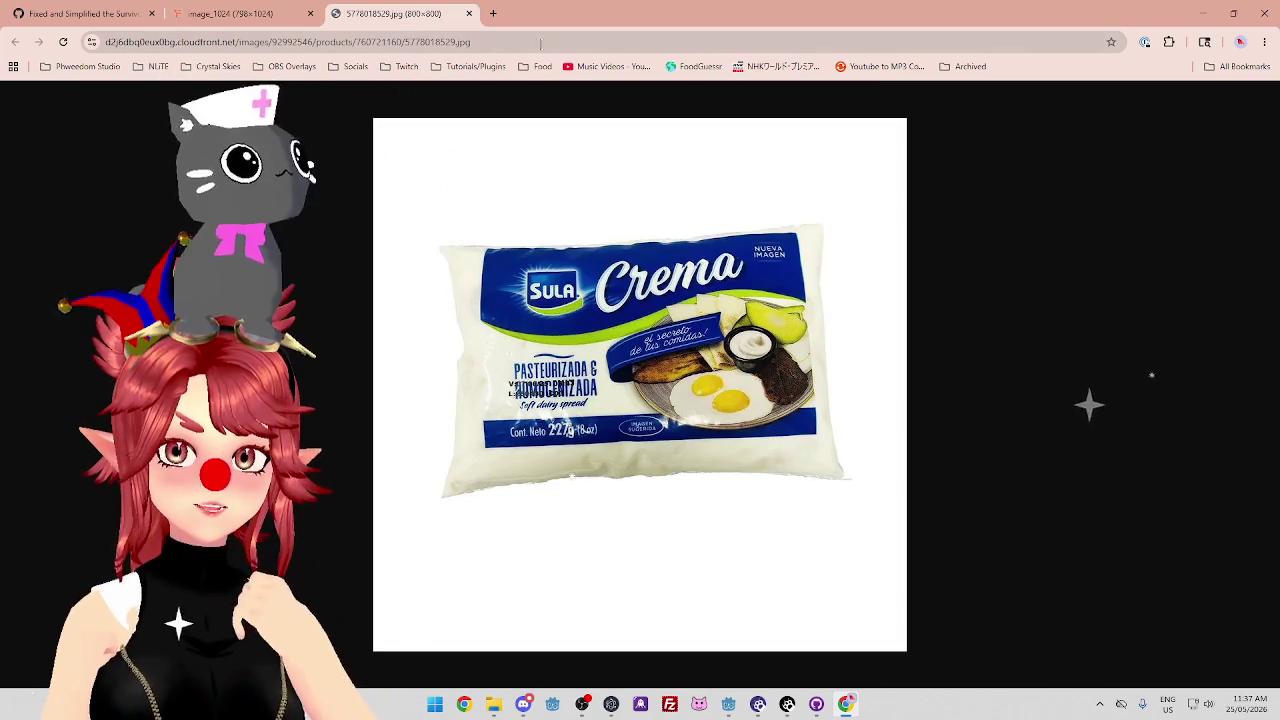
pyautogui.click(493, 14)
pyautogui.write('crema a')
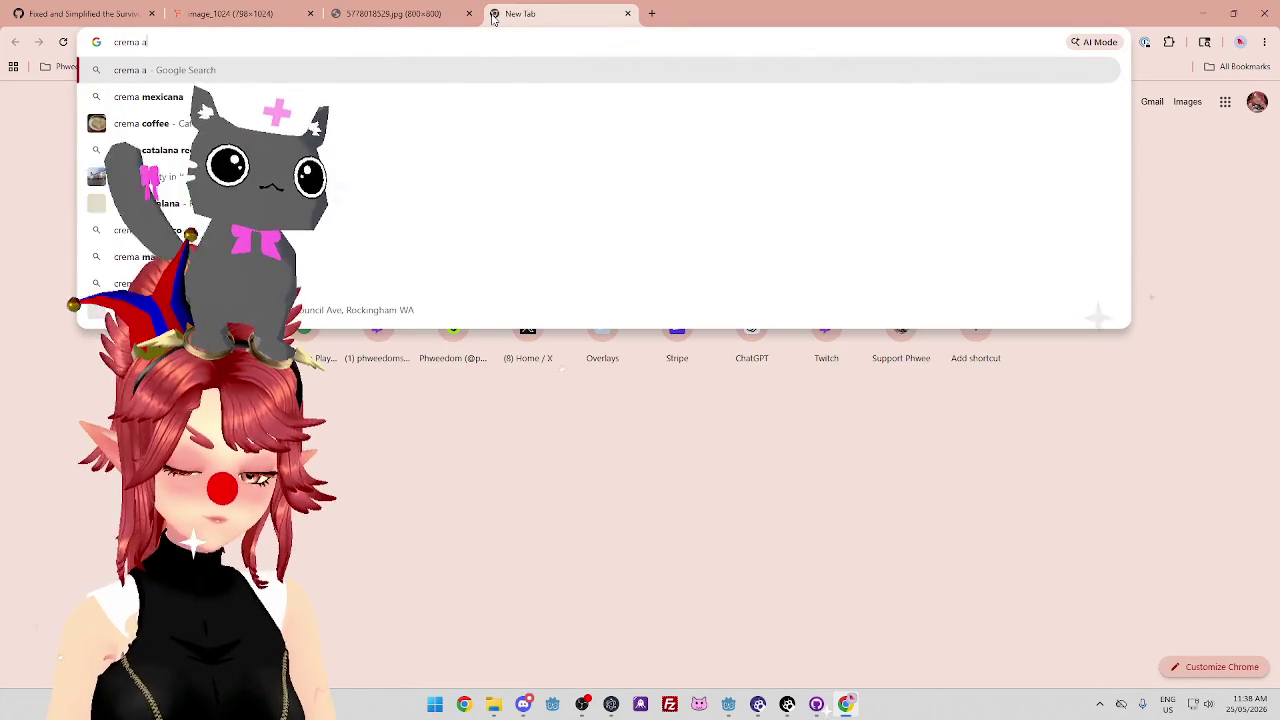
pyautogui.write('lia')
pyautogui.press('Return')
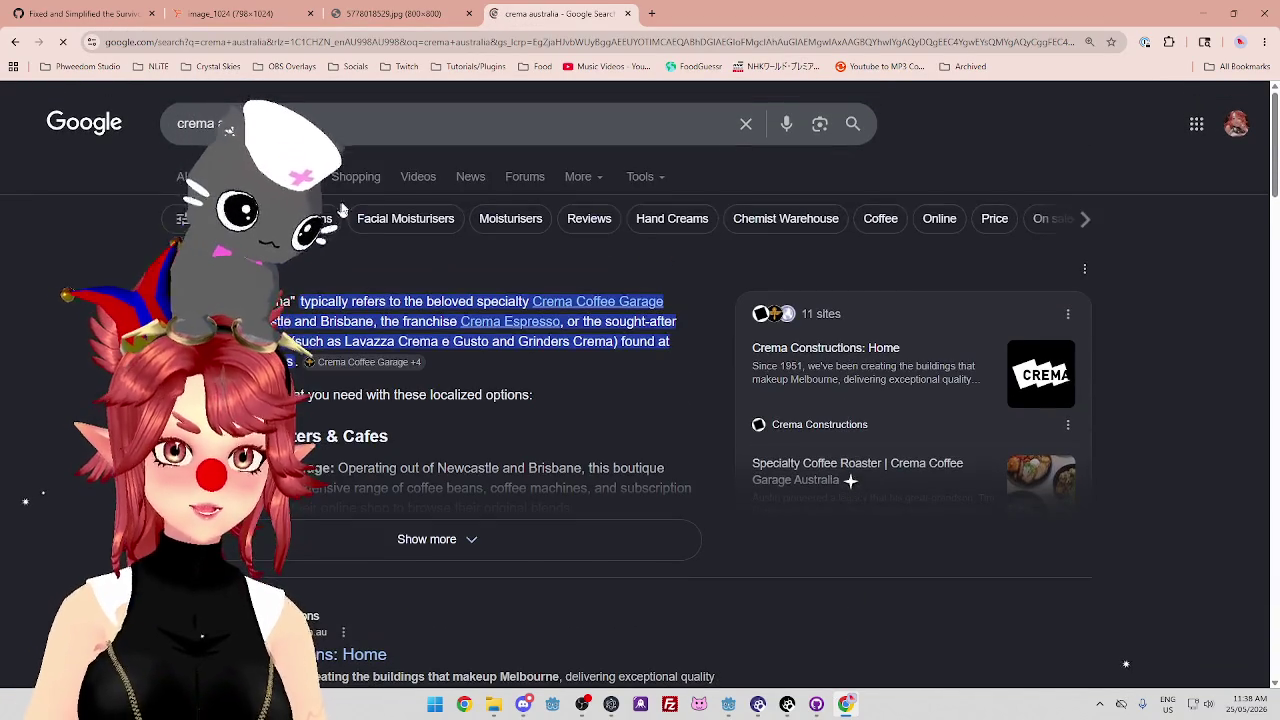
pyautogui.click(337, 128)
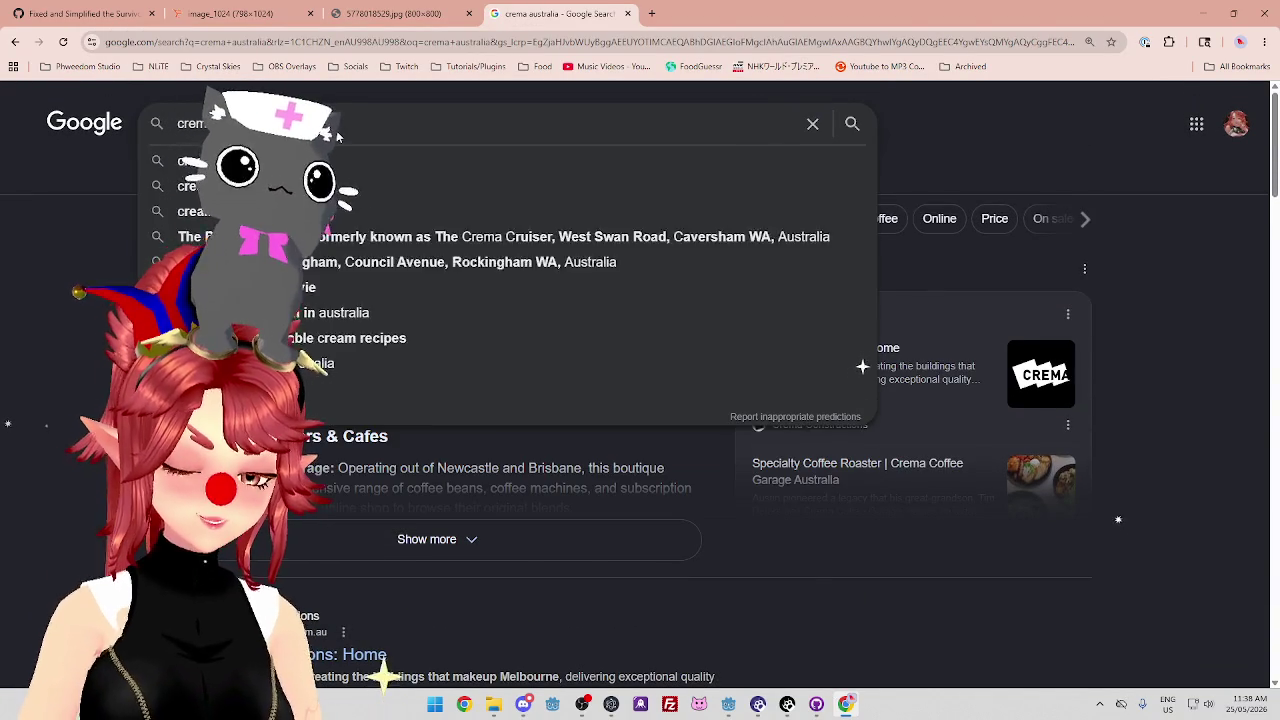
pyautogui.write('coffee cheese')
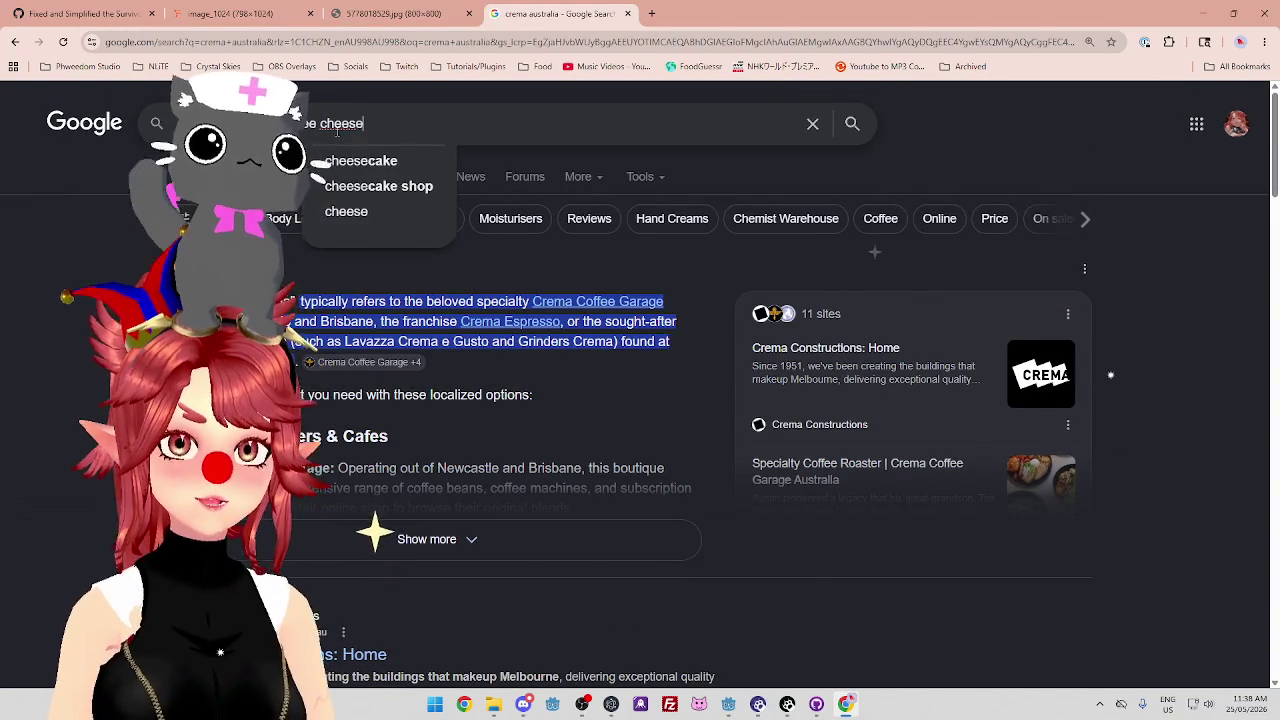
pyautogui.press('Return')
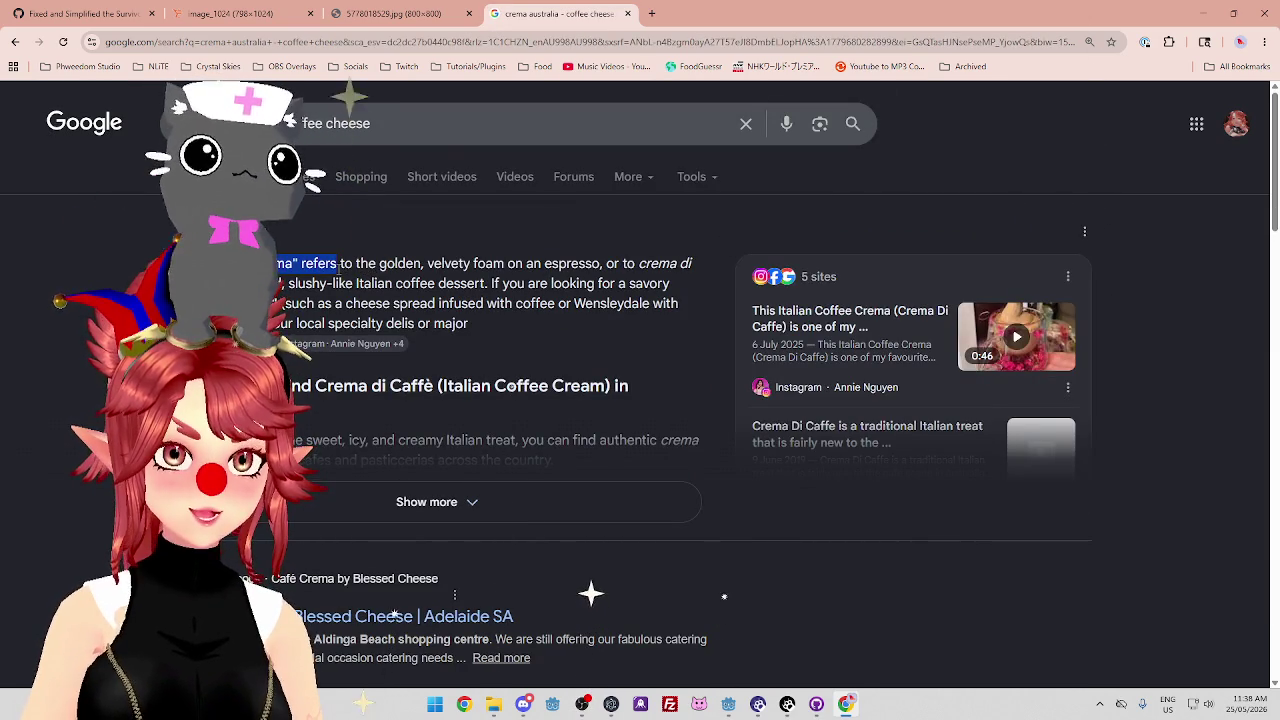
# Read through the results overview, then rerun the search excluding coffee.
pyautogui.moveTo(527, 283)
pyautogui.mouseDown()
pyautogui.moveTo(664, 283)
pyautogui.moveTo(368, 303)
pyautogui.moveTo(527, 283)
pyautogui.mouseUp()
pyautogui.moveTo(390, 303); pyautogui.dragTo(560, 303)
pyautogui.scroll(-1, 510, 312)
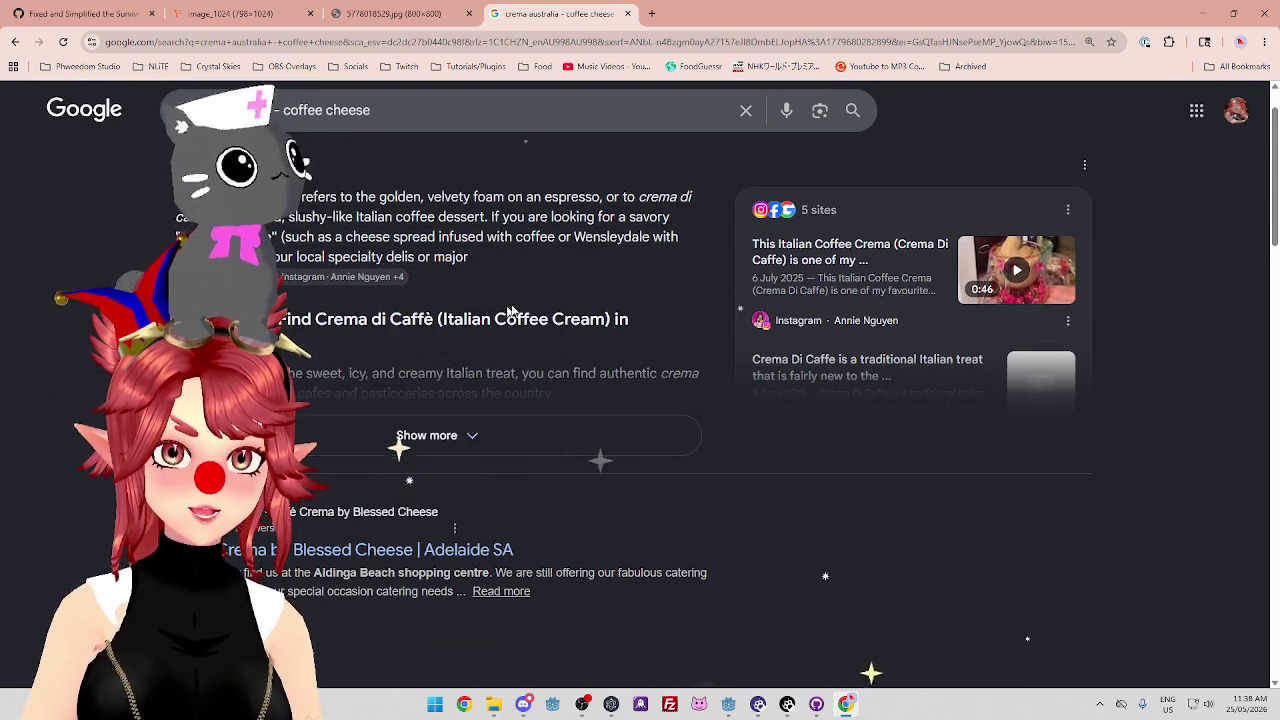
pyautogui.scroll(-5, 766, 317)
pyautogui.scroll(-2, 790, 415)
pyautogui.scroll(-2, 770, 407)
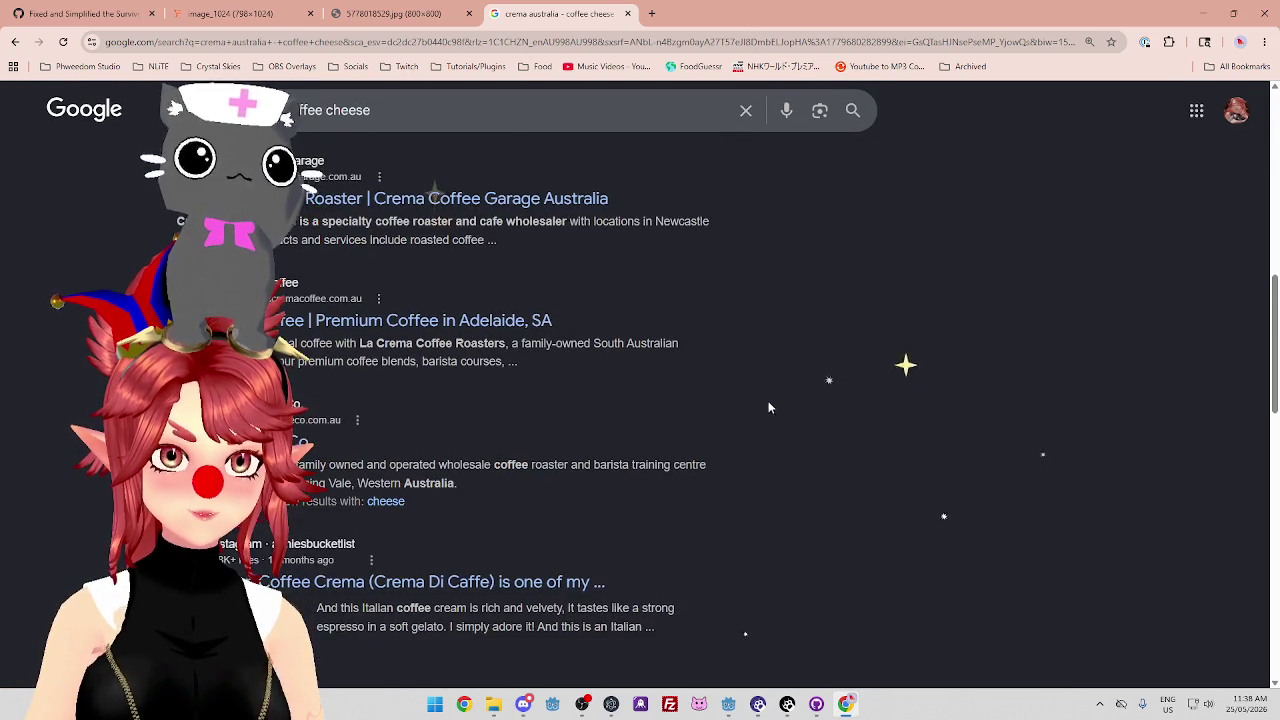
pyautogui.scroll(10, 765, 405)
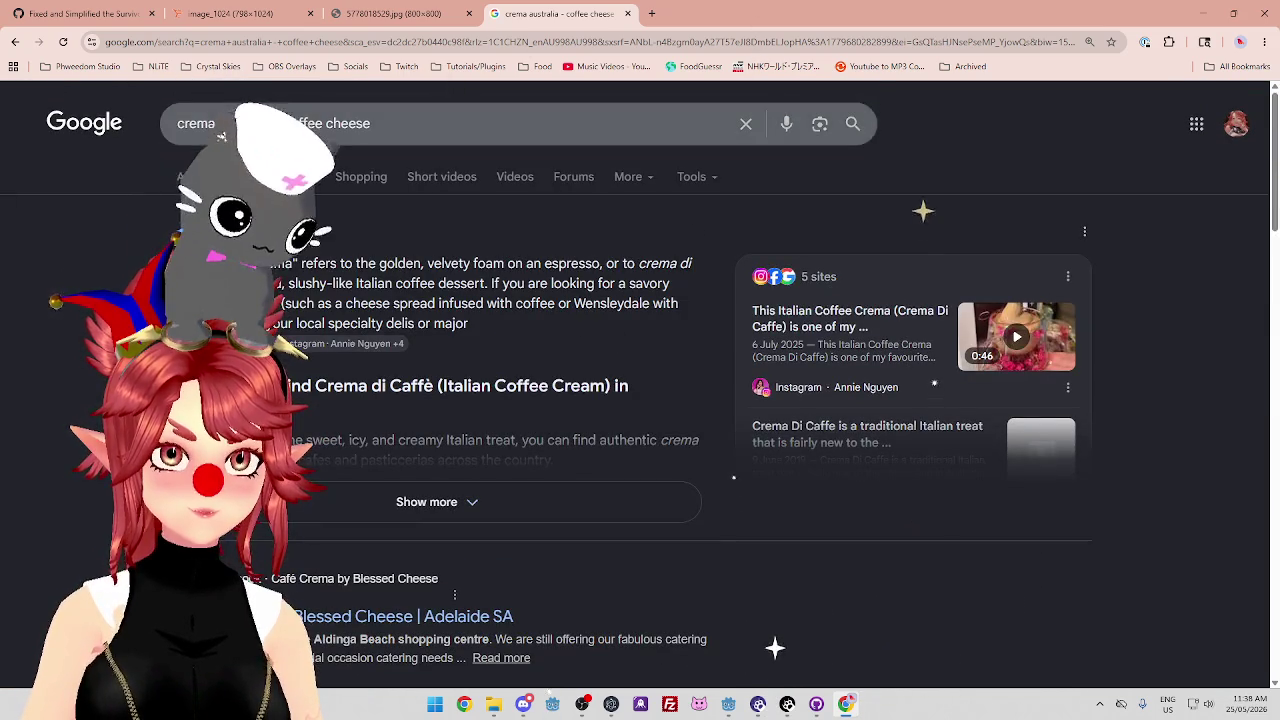
pyautogui.click(403, 125)
pyautogui.press('Return')
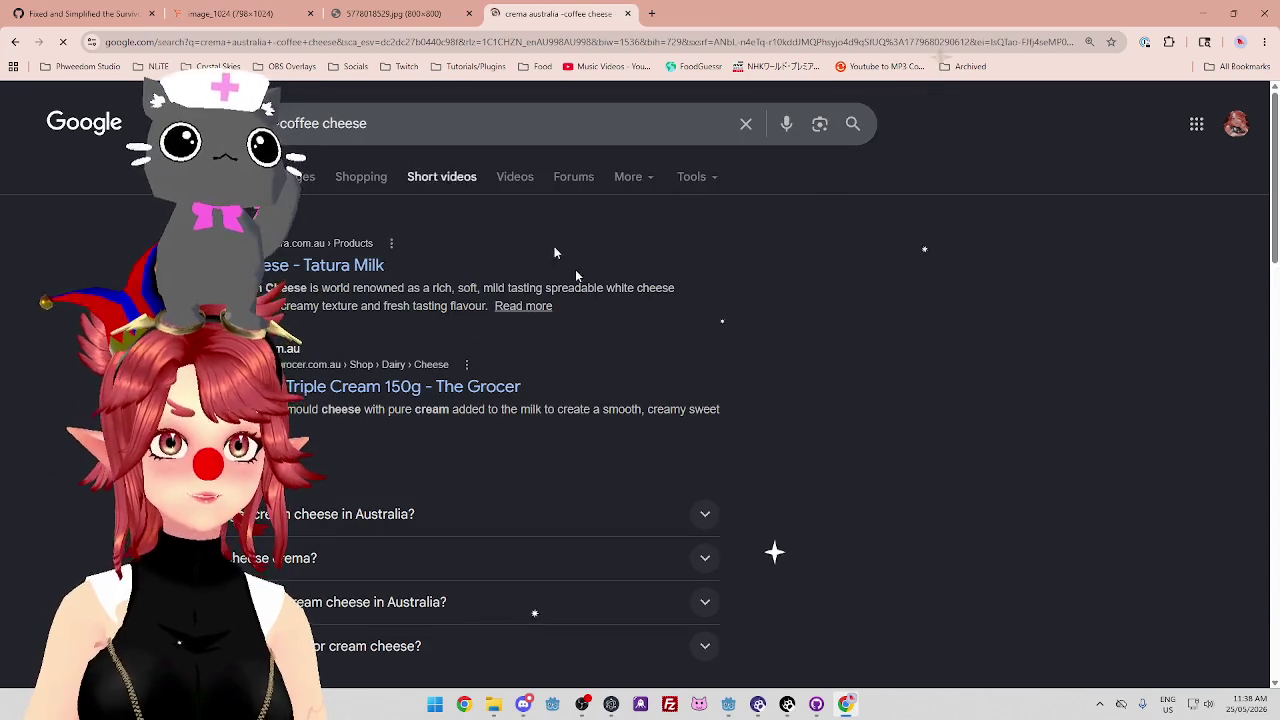
# Peek at the Barossa Valley Triple Cream and Mexican cheeses results, closing each afterwards.
pyautogui.middleClick(403, 386)
pyautogui.click(702, 15)
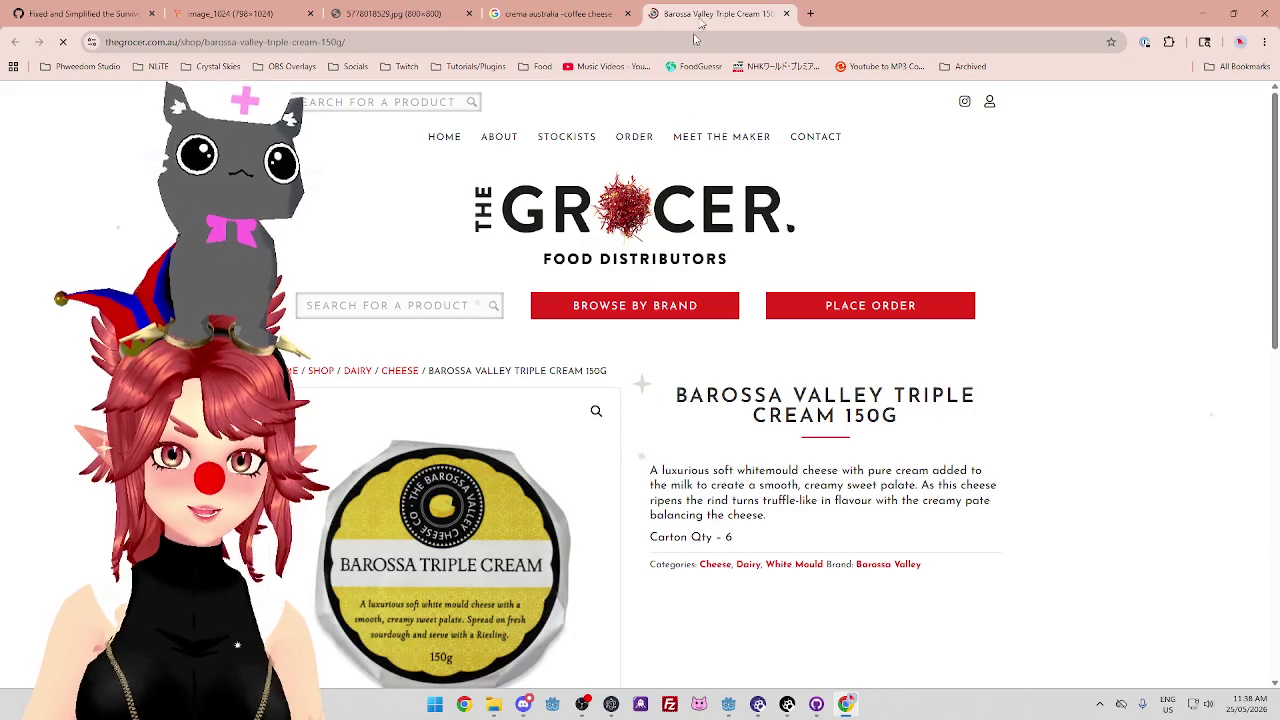
pyautogui.click(786, 13)
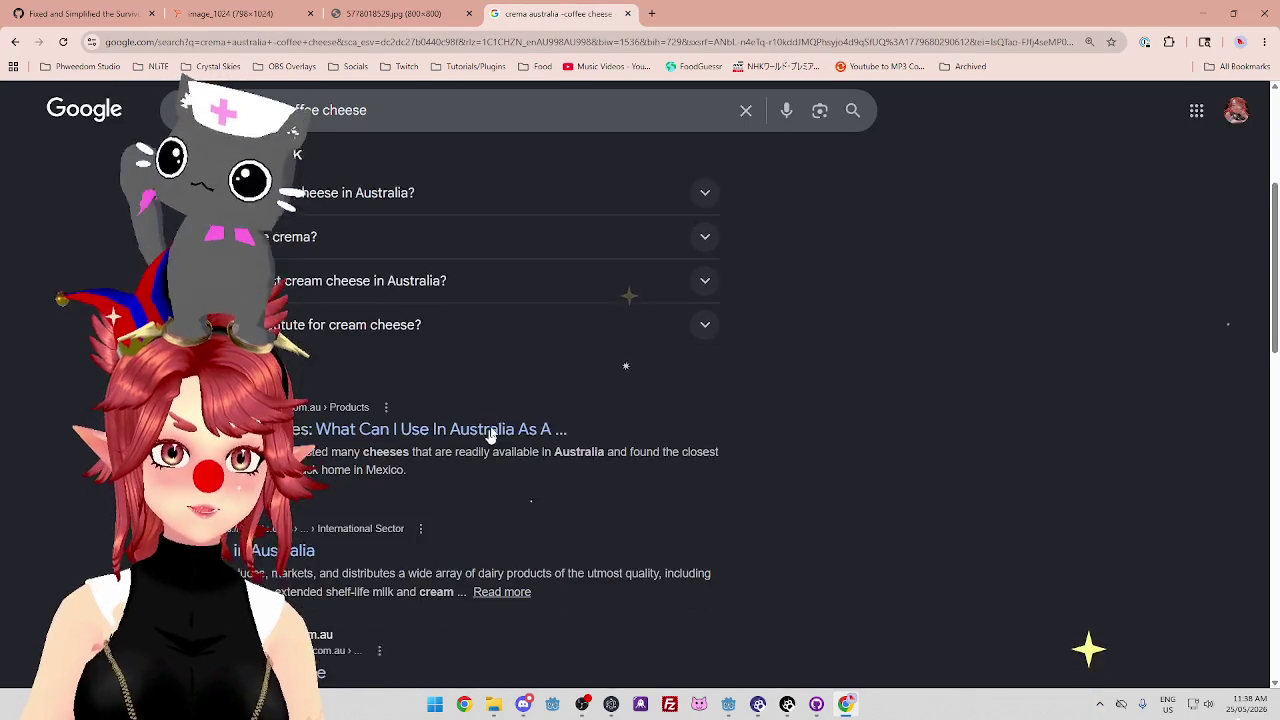
pyautogui.scroll(-1, 700, 404)
pyautogui.middleClick(383, 290)
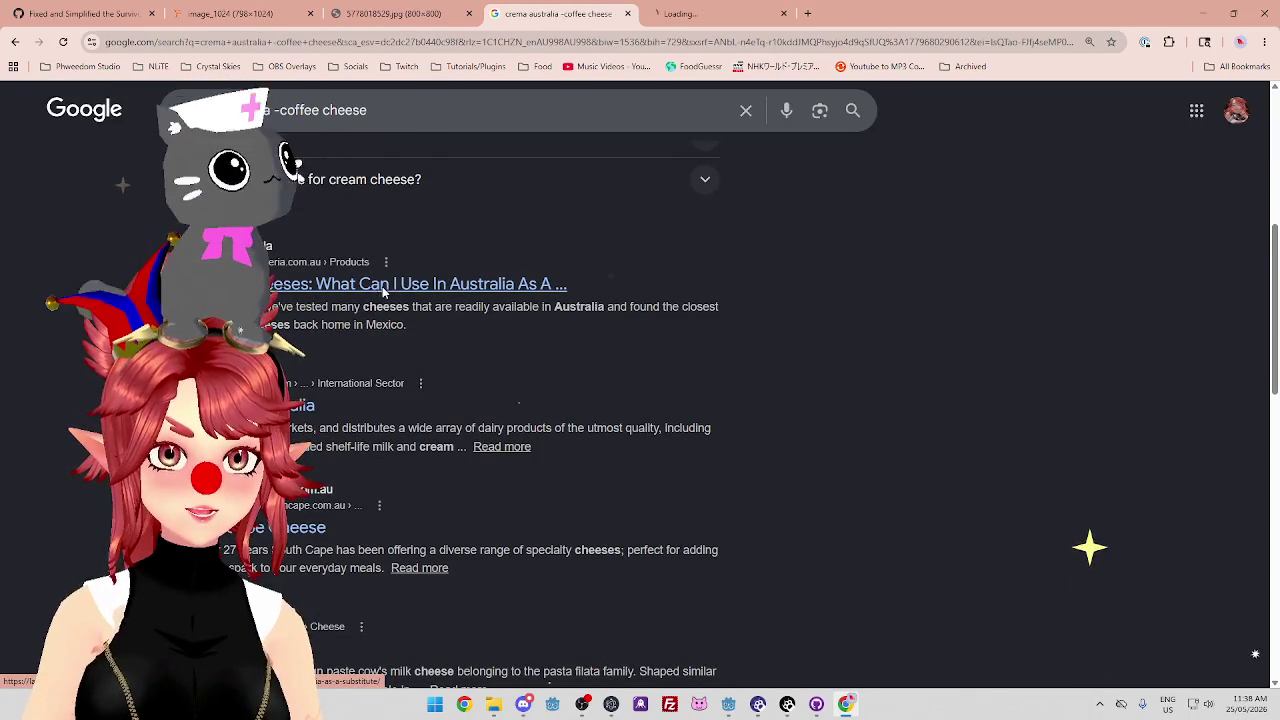
pyautogui.click(770, 14)
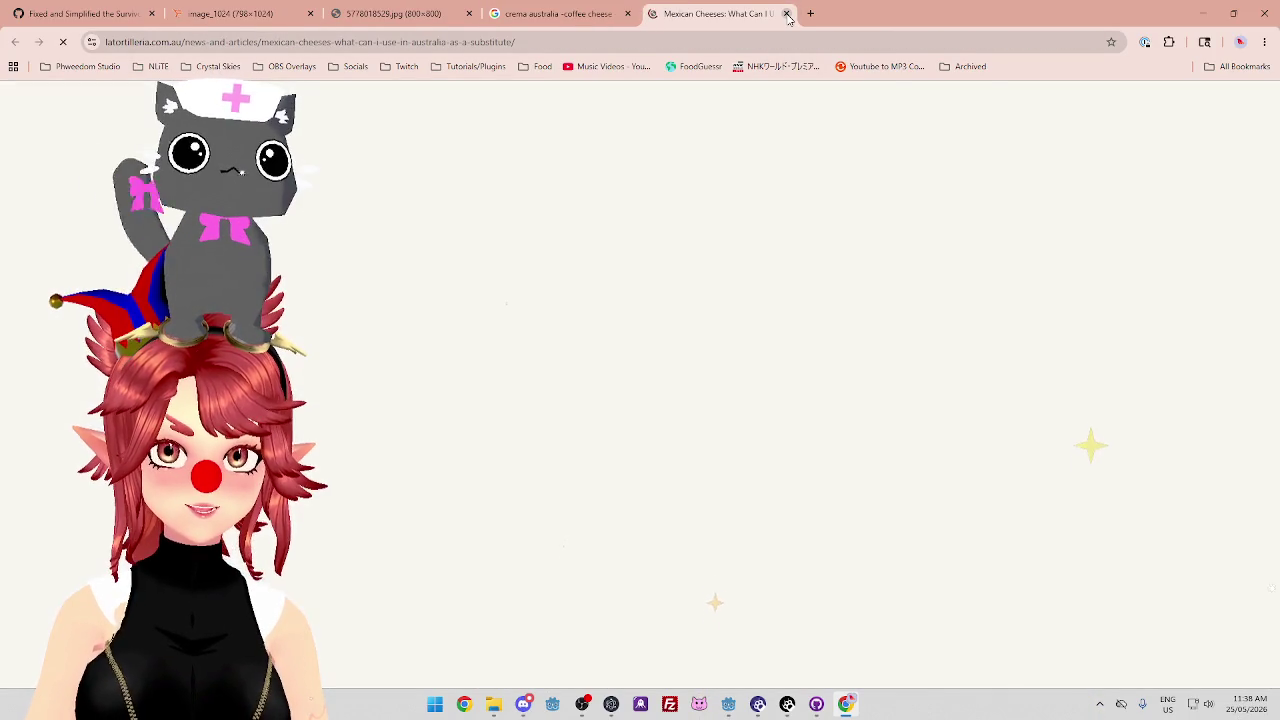
pyautogui.click(787, 13)
pyautogui.scroll(-2, 466, 380)
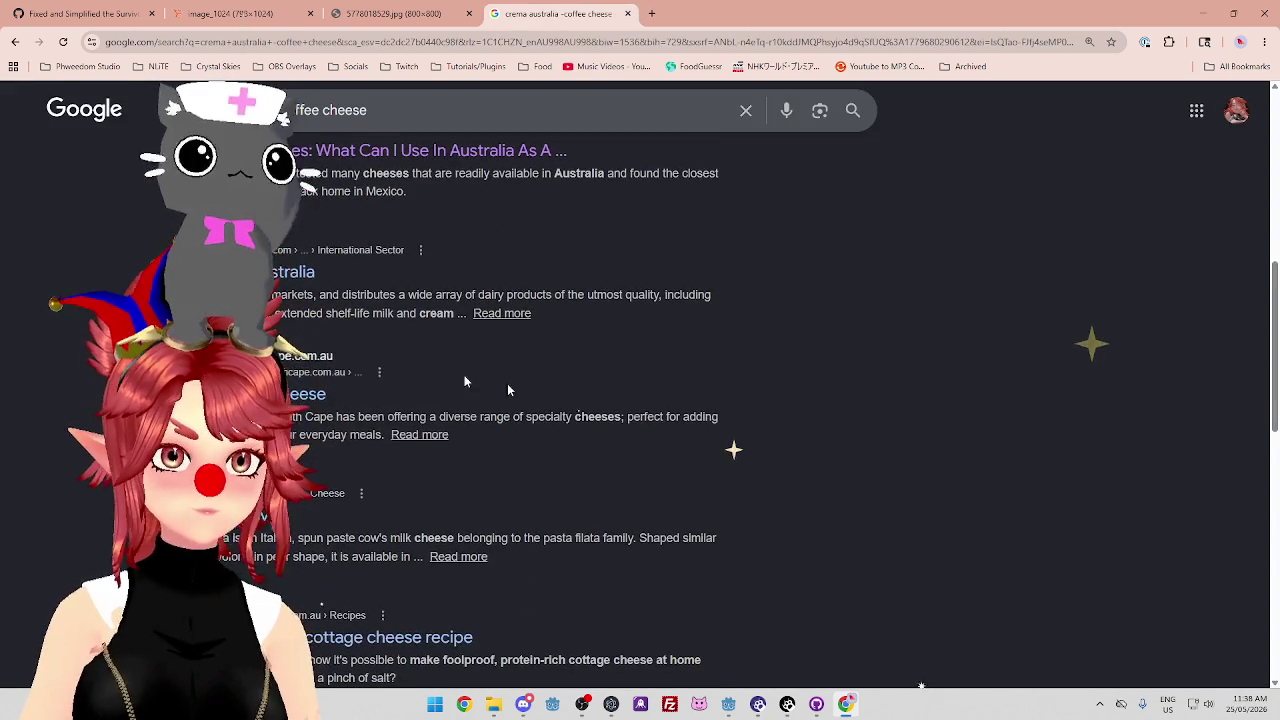
pyautogui.scroll(-3, 475, 482)
pyautogui.scroll(-3, 475, 482)
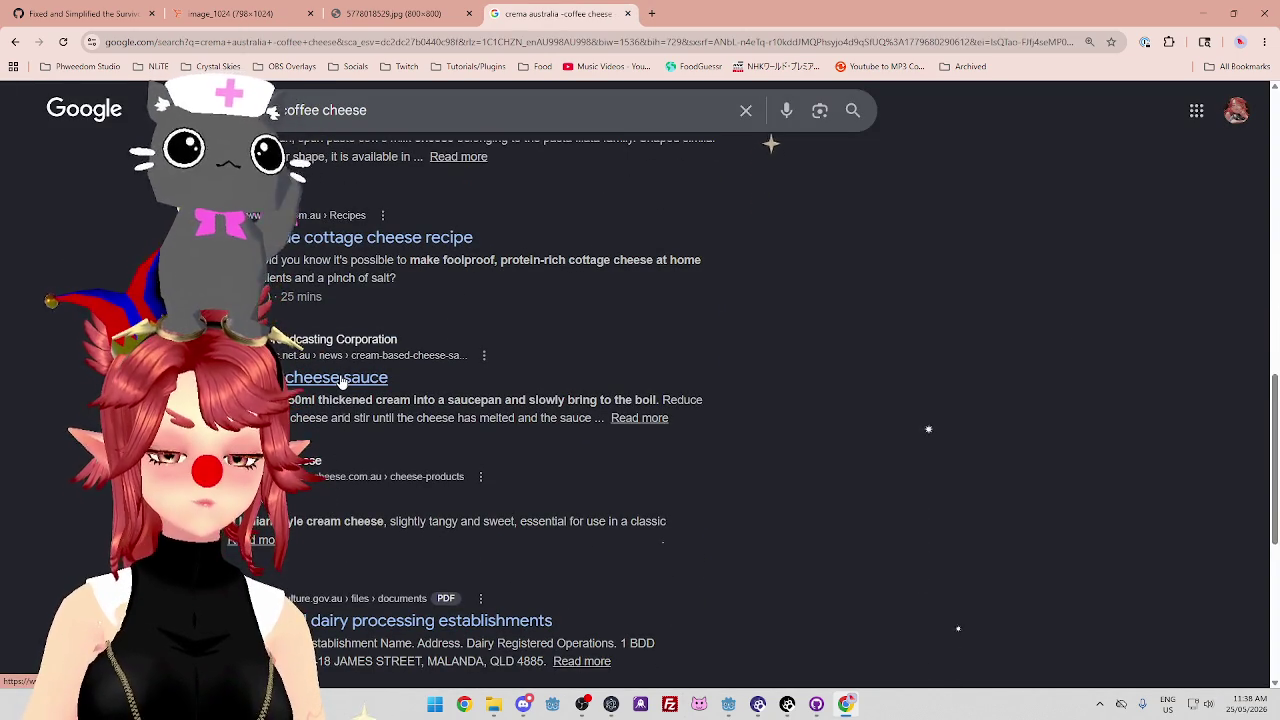
# Close the search results, crema image tabs and the Cream Cheese Foam Coffee recipe tab.
pyautogui.click(628, 15)
pyautogui.click(469, 13)
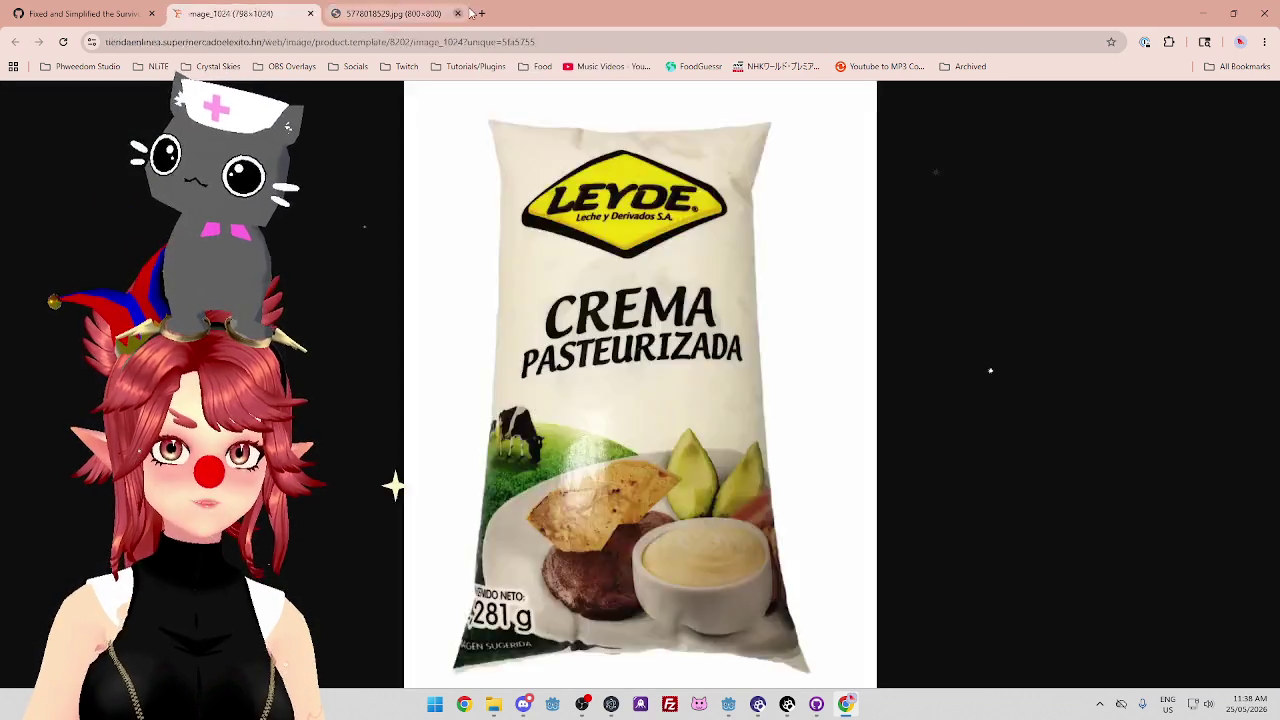
pyautogui.doubleClick(469, 13)
pyautogui.moveTo(334, 85); pyautogui.dragTo(334, 5)
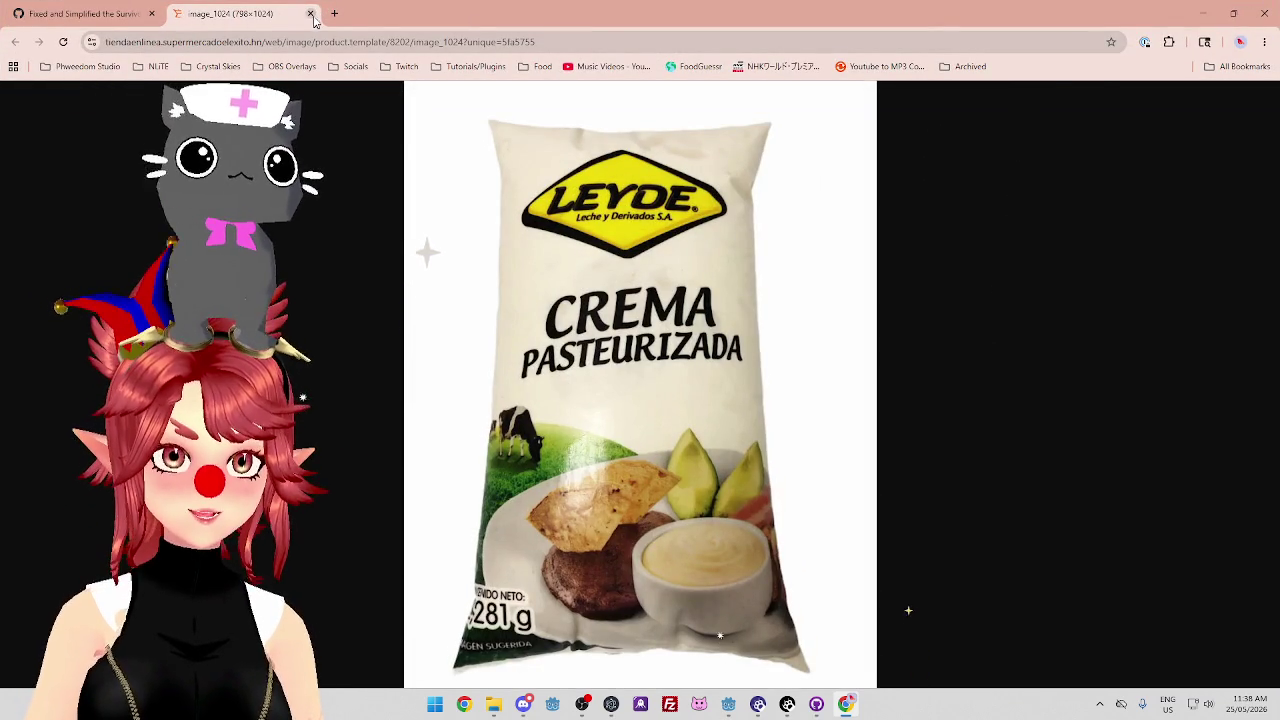
pyautogui.click(308, 14)
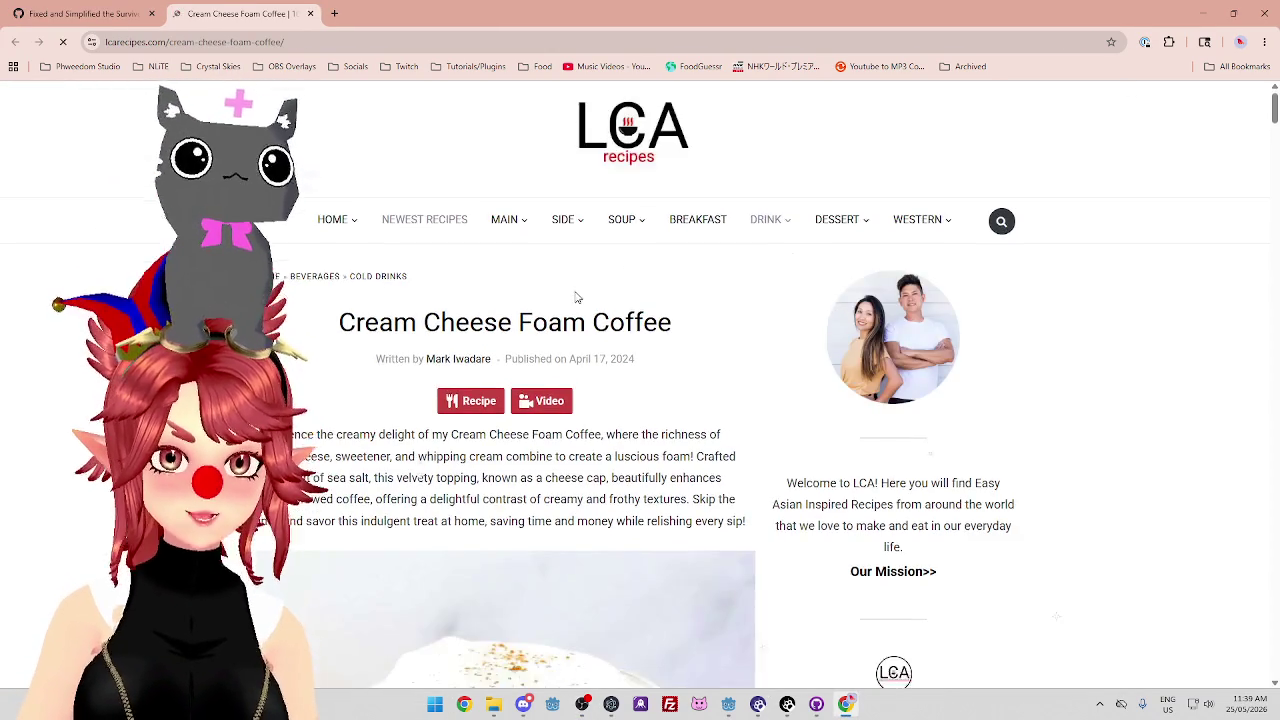
pyautogui.scroll(-5, 576, 295)
pyautogui.scroll(-5, 577, 290)
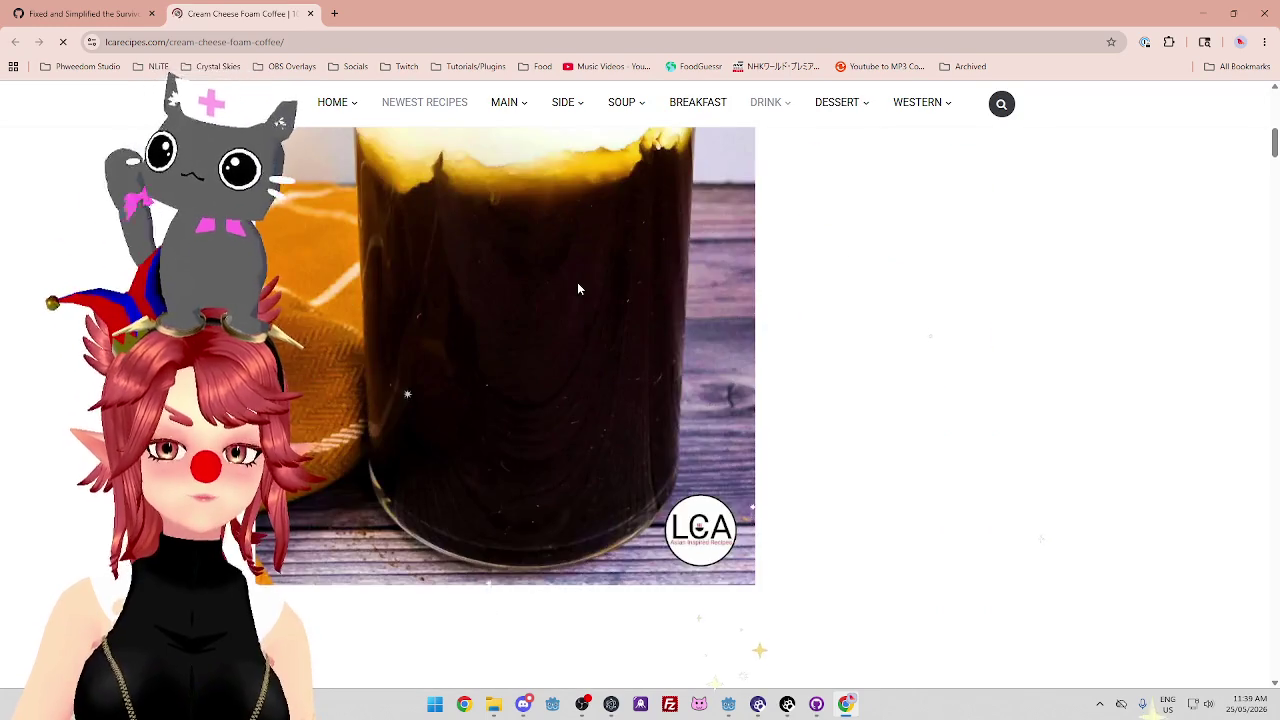
pyautogui.click(311, 14)
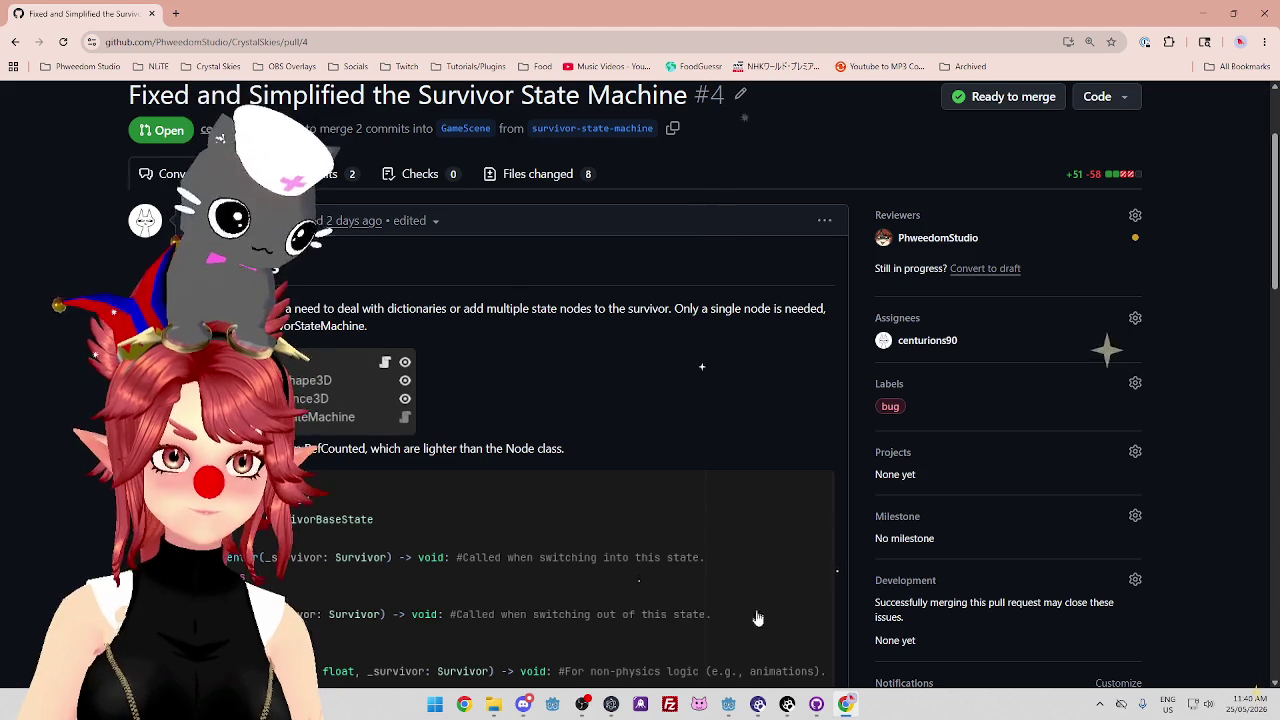
# Return to Godot, open survivor_state_machine.gd, and select the change_state arguments on line 7.
pyautogui.moveTo(733, 705)
pyautogui.click(800, 630)
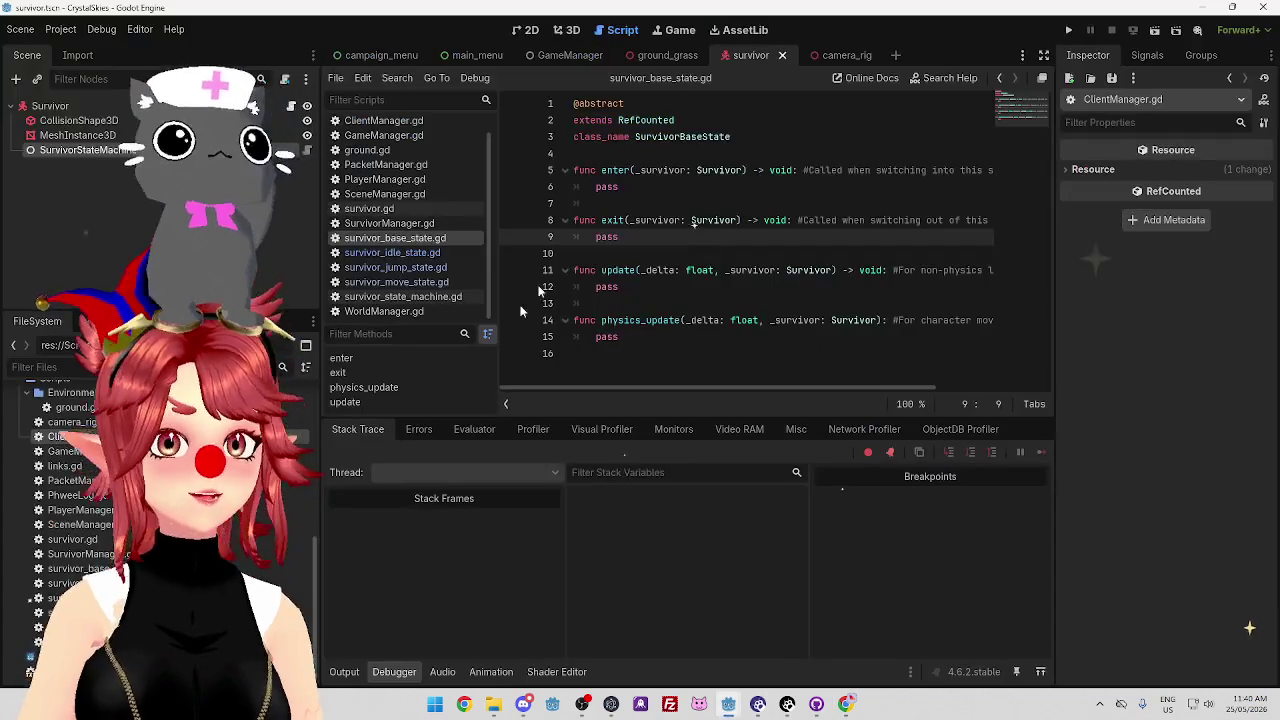
pyautogui.press('Up')
pyautogui.press('Up')
pyautogui.press('Up')
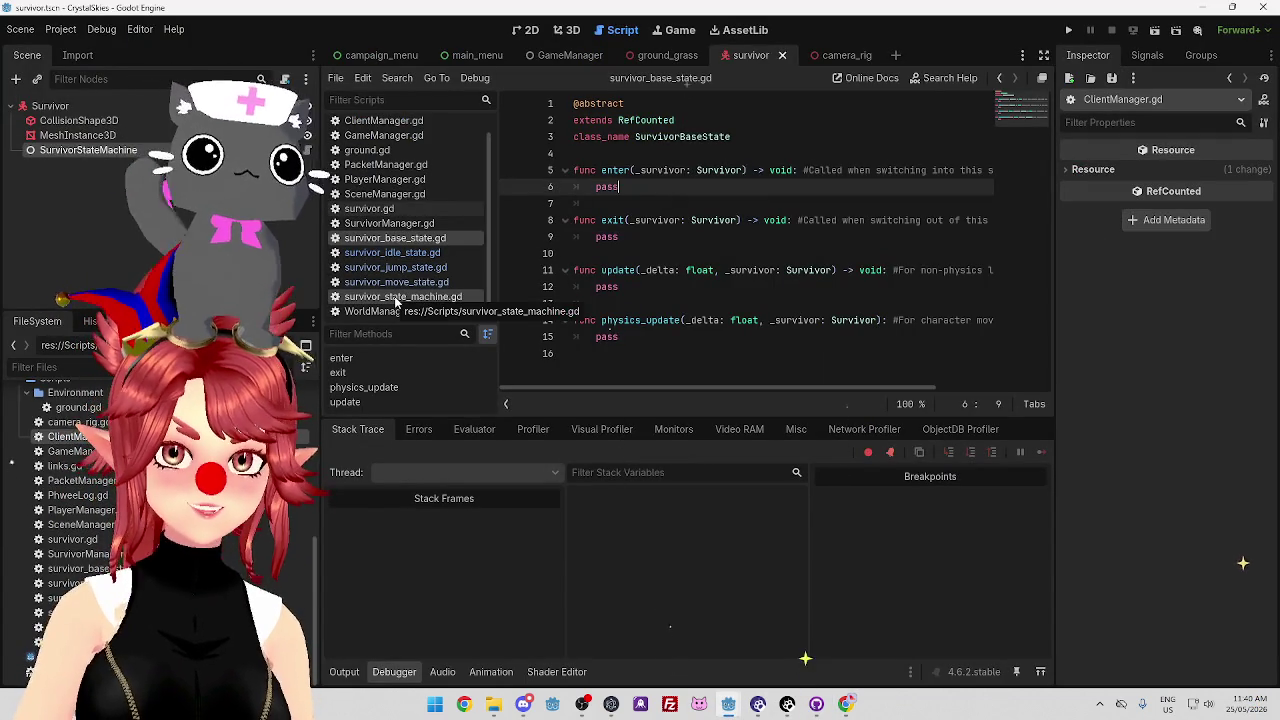
pyautogui.click(397, 299)
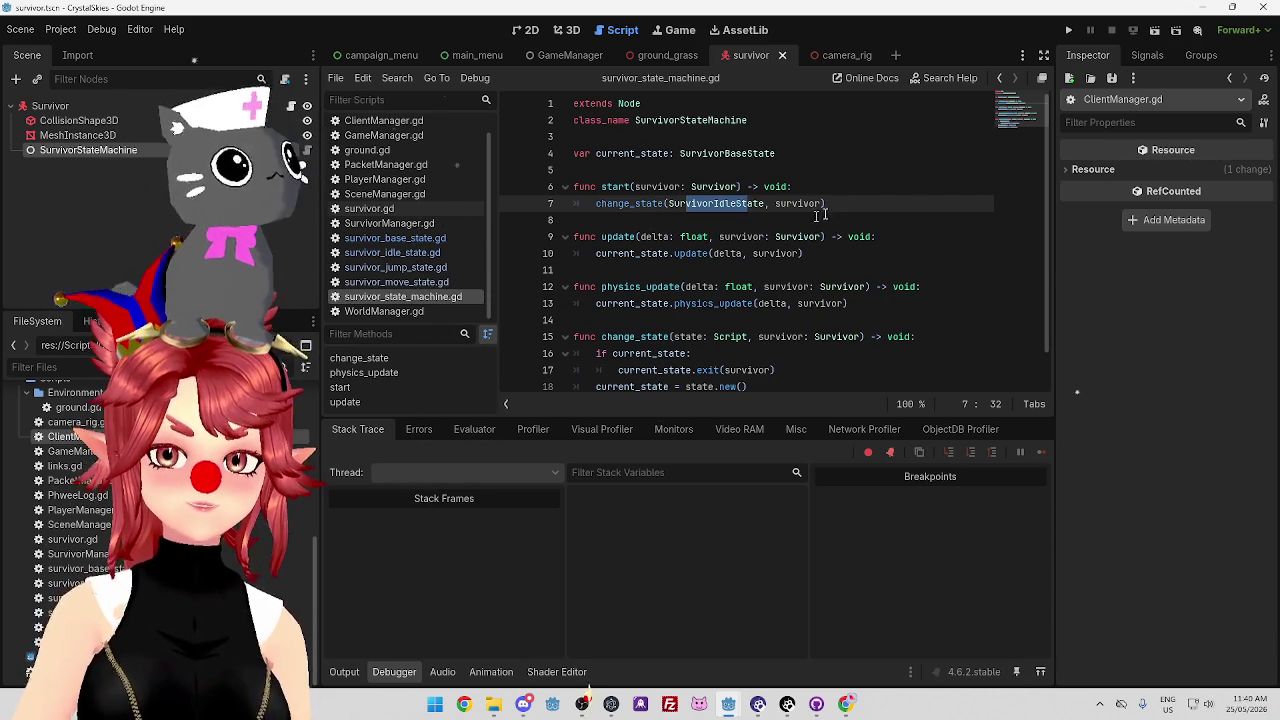
pyautogui.click(855, 197)
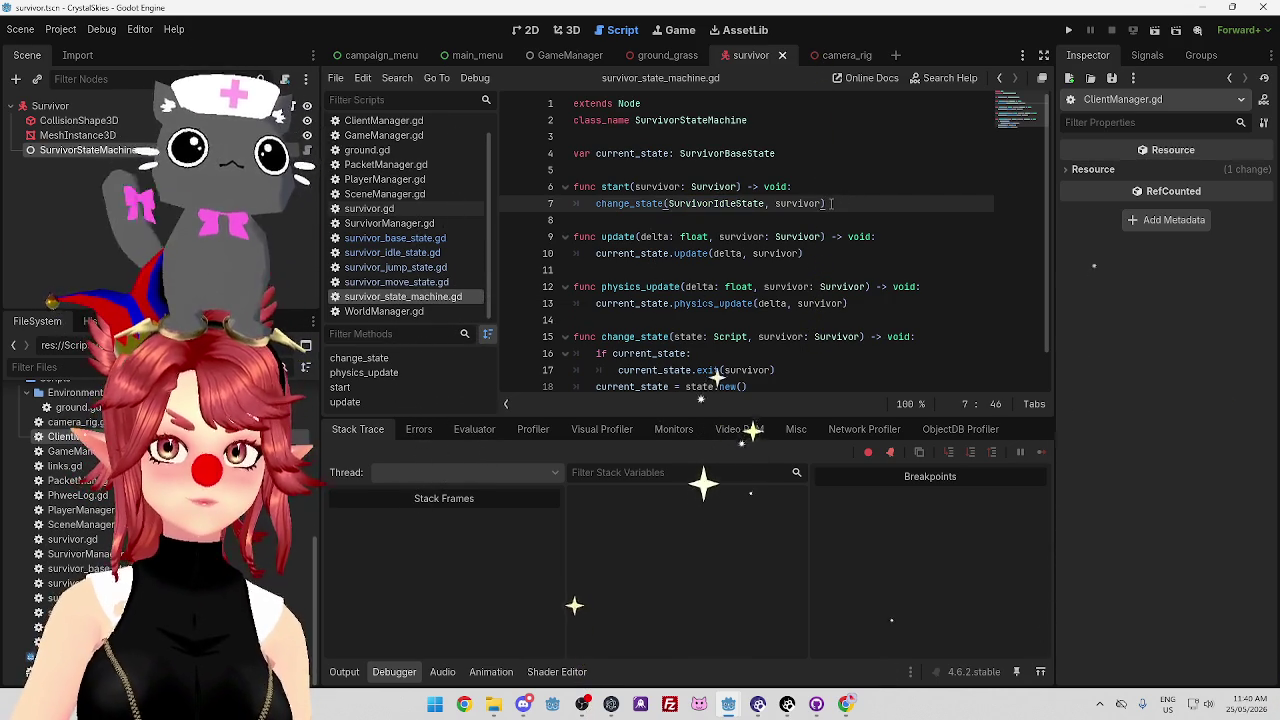
pyautogui.moveTo(668, 204)
pyautogui.mouseDown()
pyautogui.moveTo(818, 205)
pyautogui.moveTo(655, 204)
pyautogui.mouseUp()
# Highlight every use of current_state inside the change_state function around lines 15–17.
pyautogui.scroll(-1, 628, 226)
pyautogui.click(750, 303)
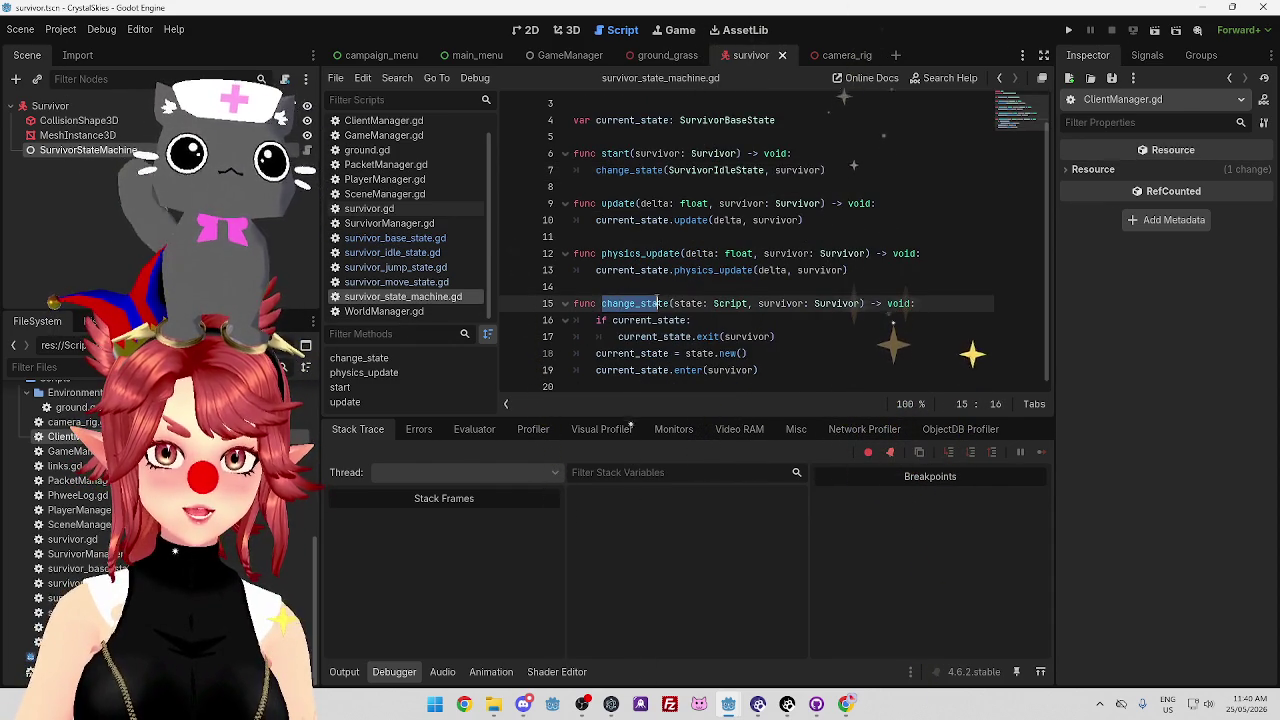
pyautogui.doubleClick(613, 320)
pyautogui.click(630, 337)
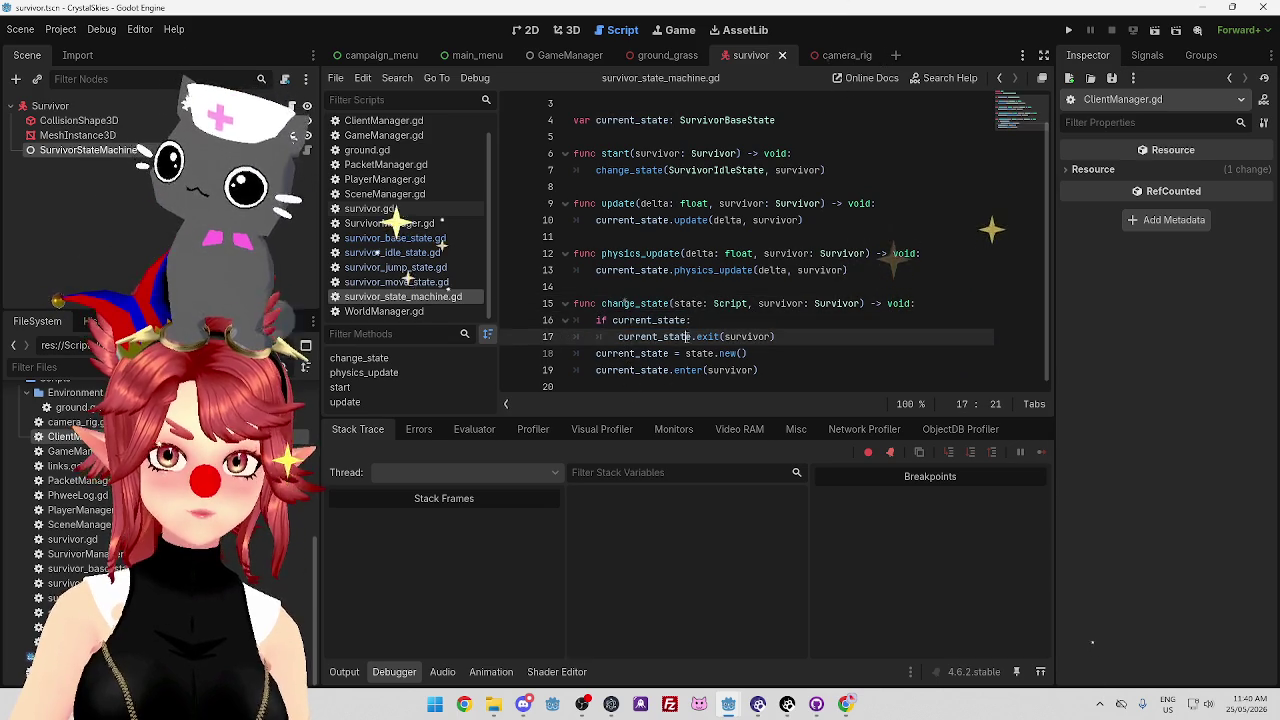
pyautogui.doubleClick(660, 320)
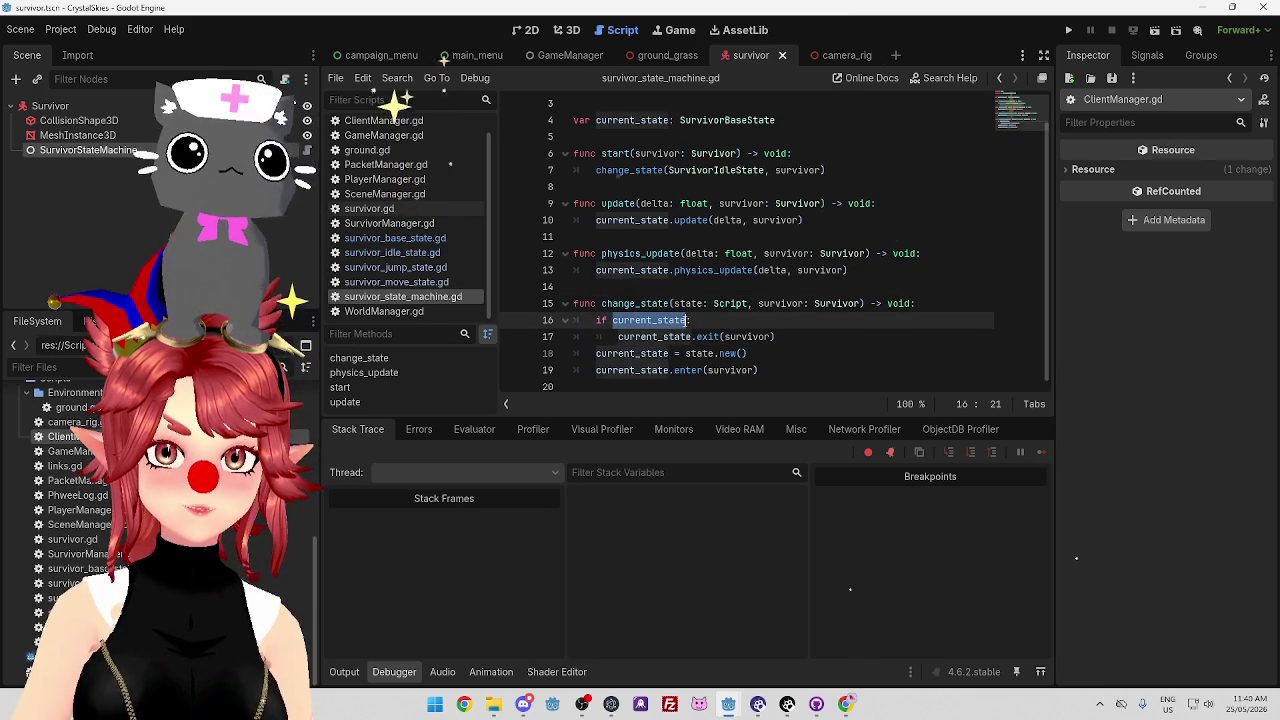
pyautogui.click(782, 338)
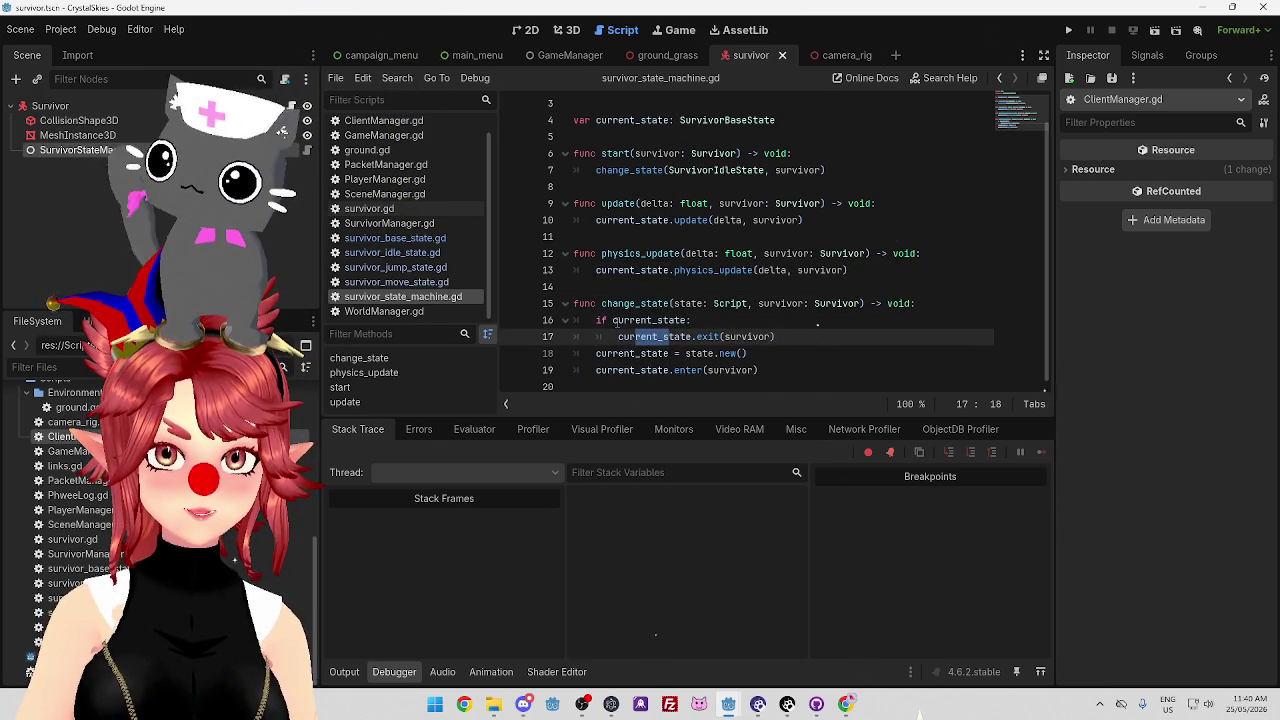
pyautogui.doubleClick(616, 321)
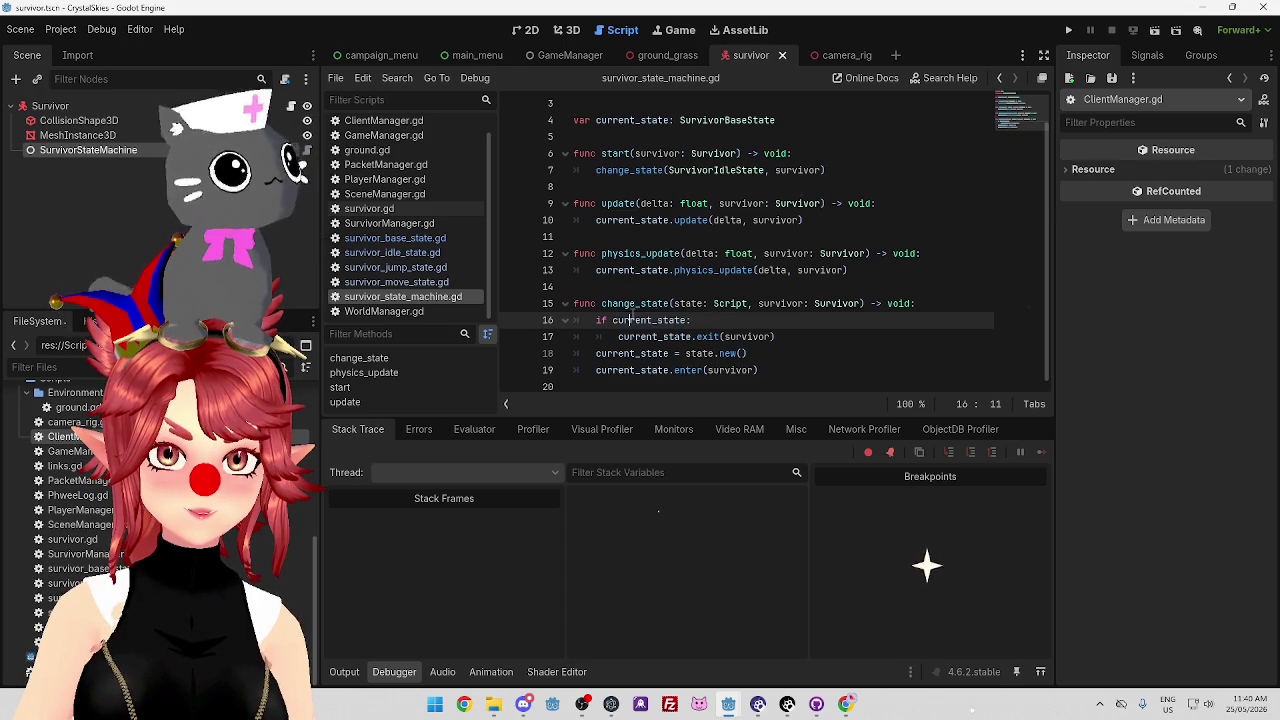
# Compare the line 4 current_state declaration with lines 16–17, then open survivor_base_state.gd.
pyautogui.moveTo(596, 120); pyautogui.dragTo(677, 120)
pyautogui.click(742, 336)
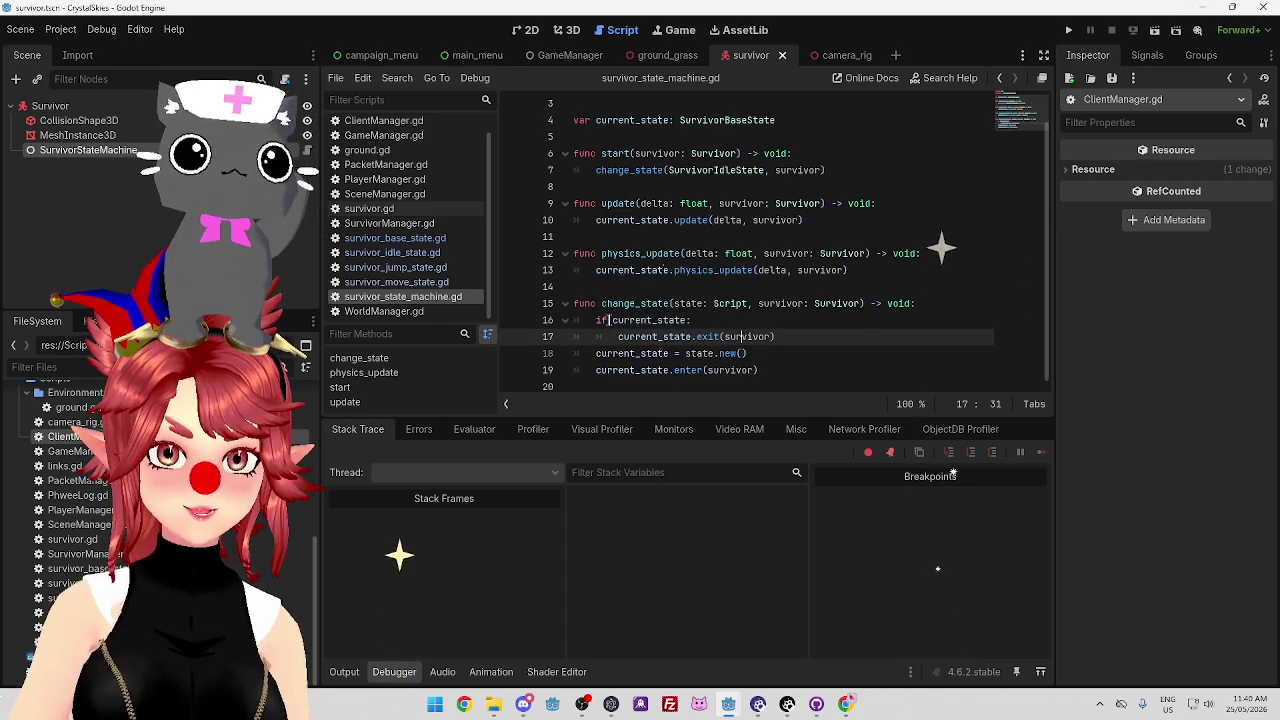
pyautogui.doubleClick(650, 320)
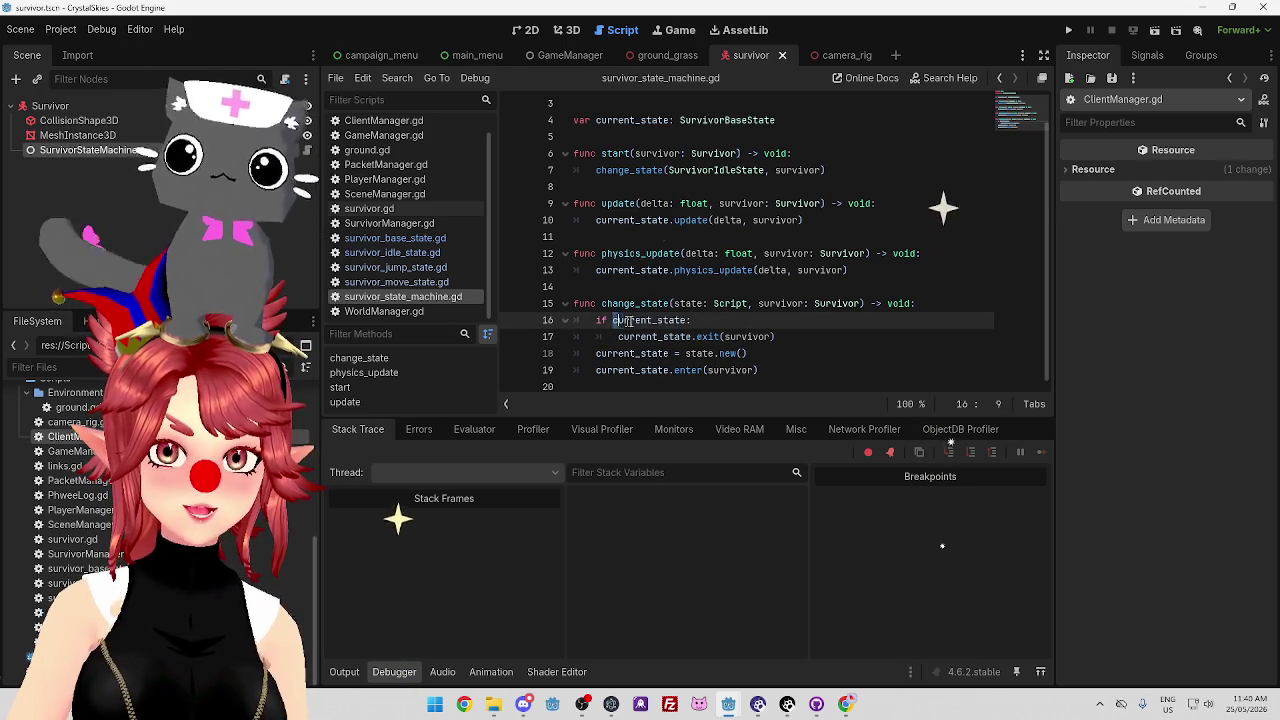
pyautogui.click(748, 325)
pyautogui.moveTo(628, 337); pyautogui.dragTo(683, 337)
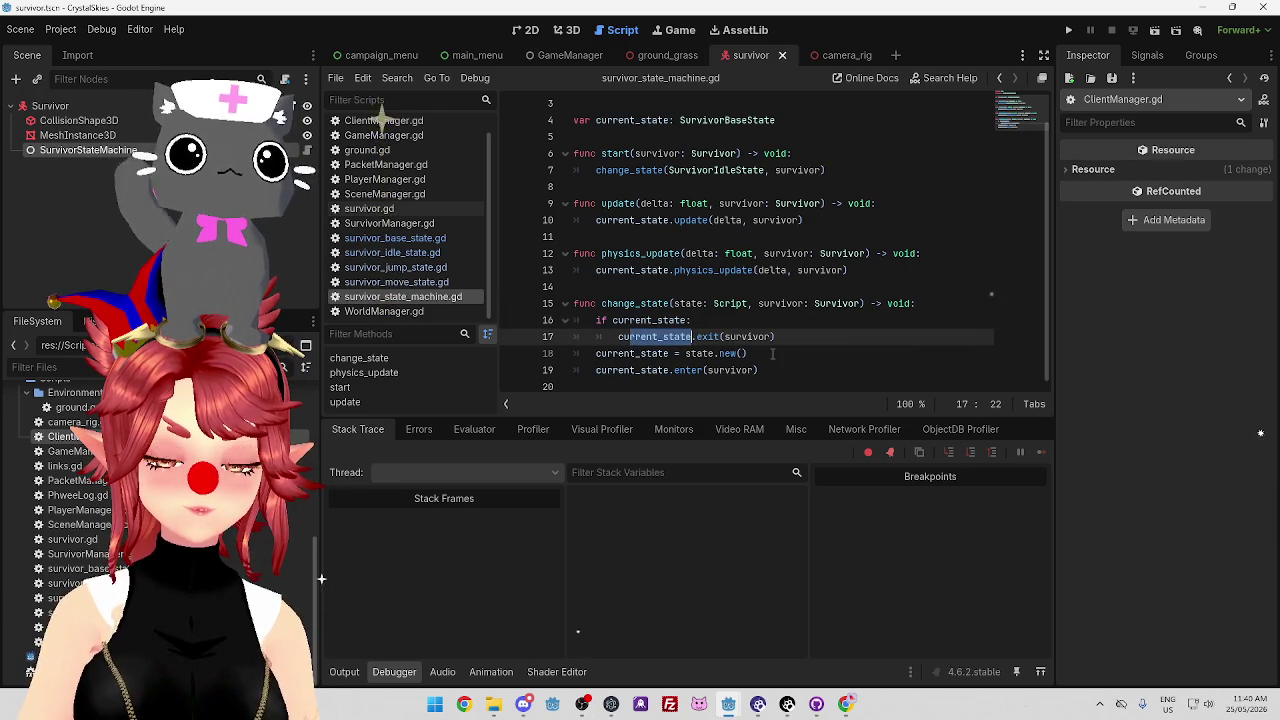
pyautogui.scroll(1, 772, 353)
pyautogui.scroll(-1, 716, 290)
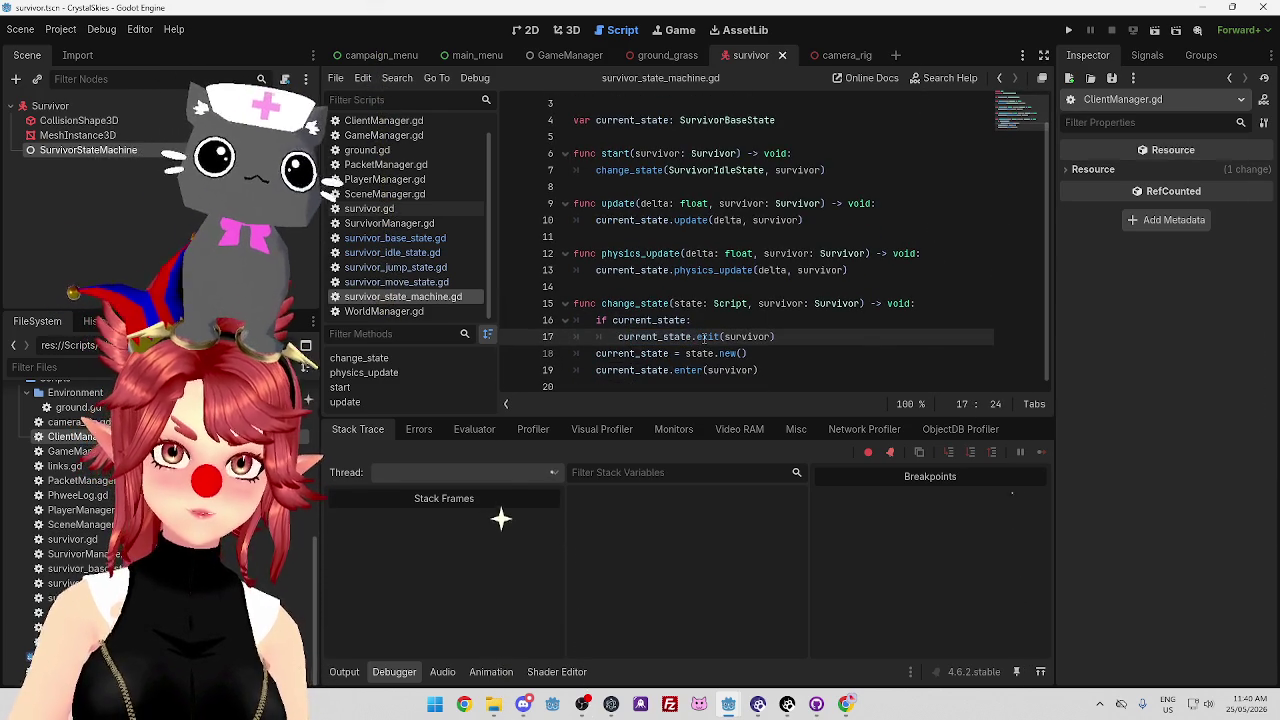
pyautogui.moveTo(703, 337)
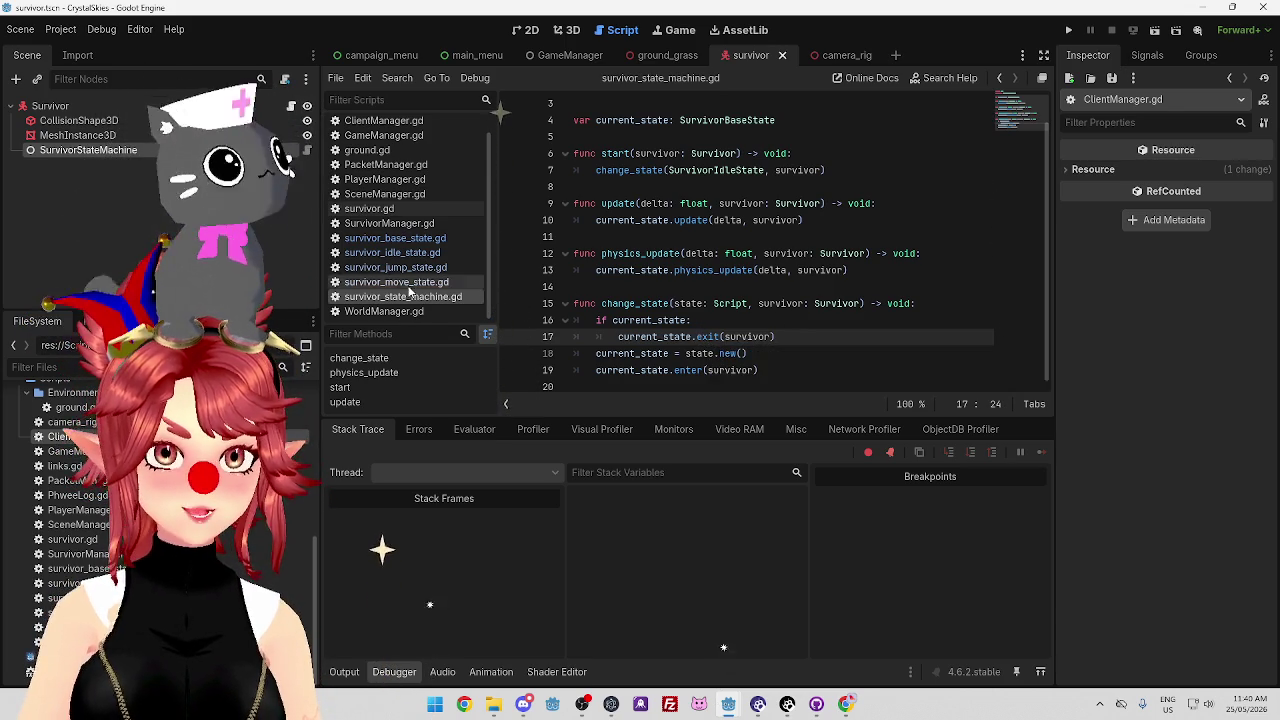
pyautogui.click(412, 239)
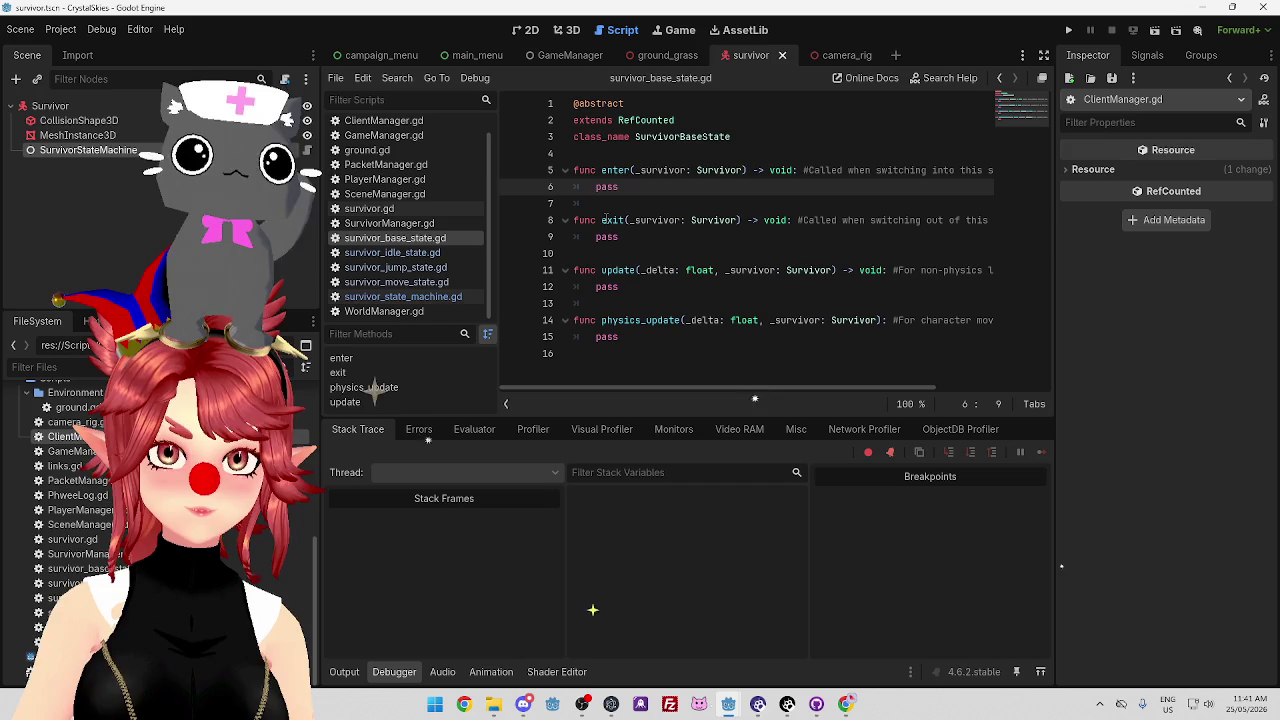
# Back in survivor_state_machine.gd, select change_state, current_state and the state.exit call on line 17.
pyautogui.moveTo(772, 388)
pyautogui.mouseDown()
pyautogui.moveTo(863, 404)
pyautogui.moveTo(749, 380)
pyautogui.moveTo(666, 341)
pyautogui.mouseUp()
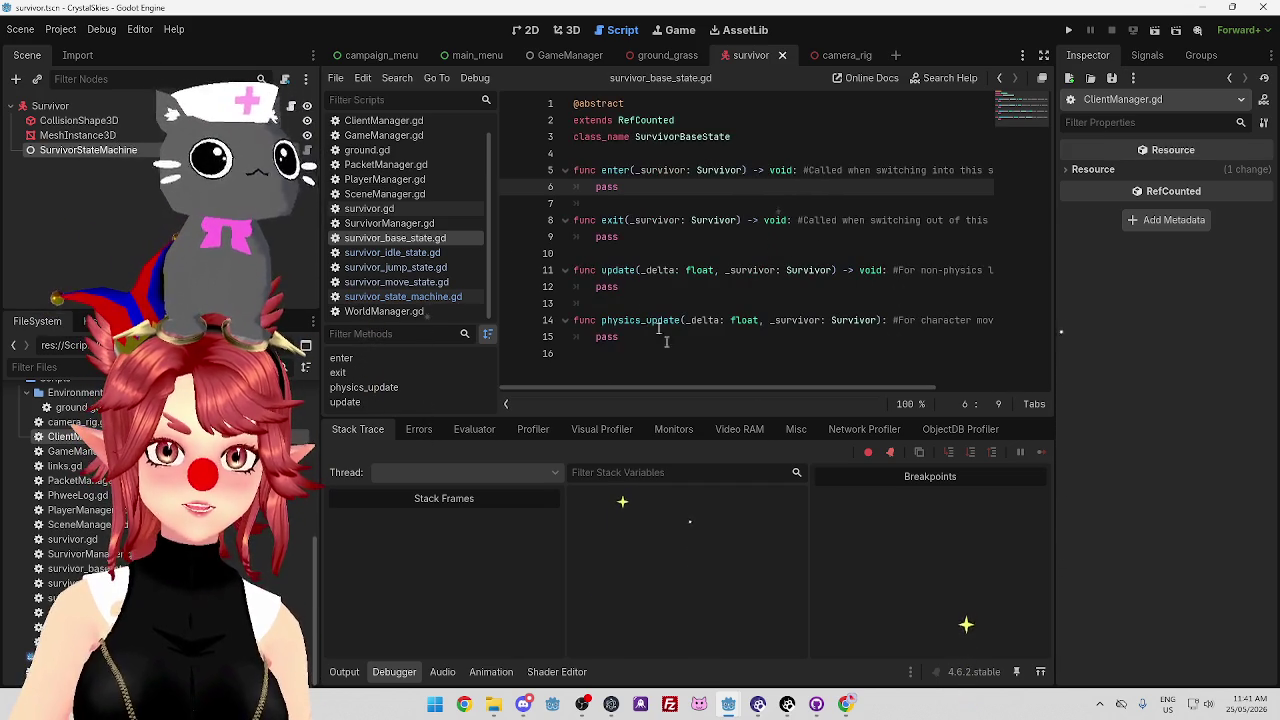
pyautogui.click(418, 299)
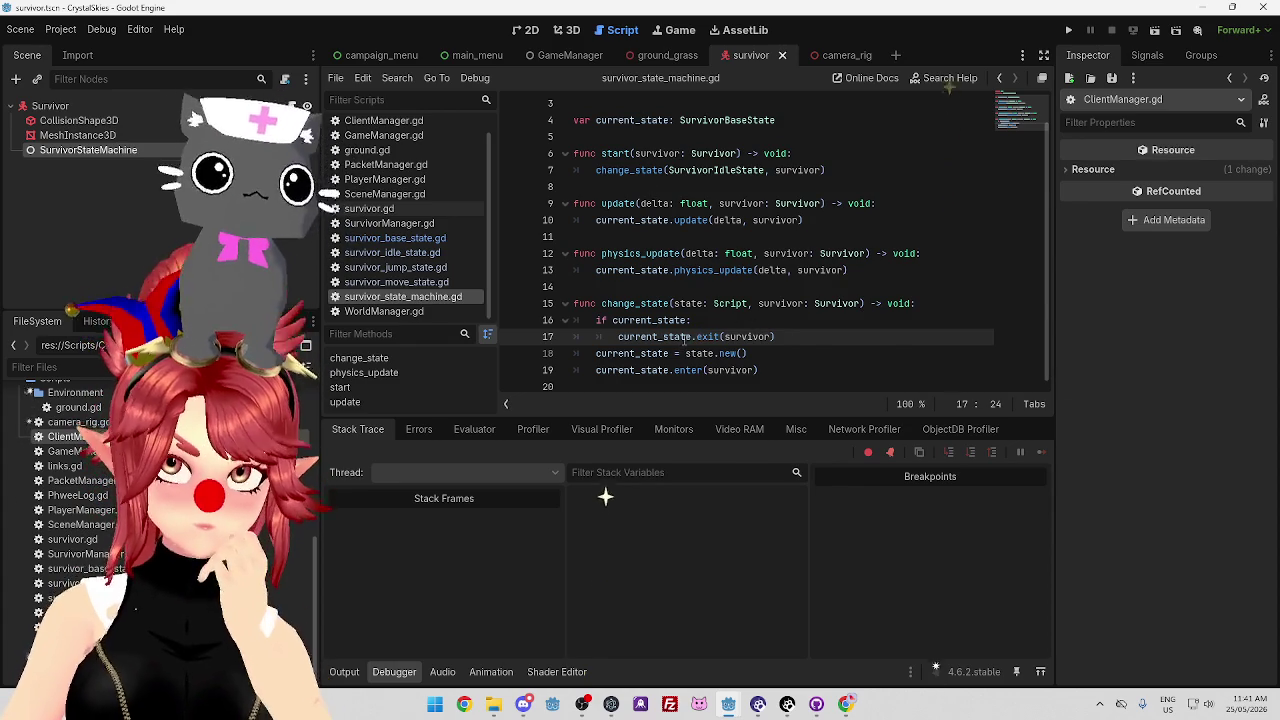
pyautogui.moveTo(686, 340)
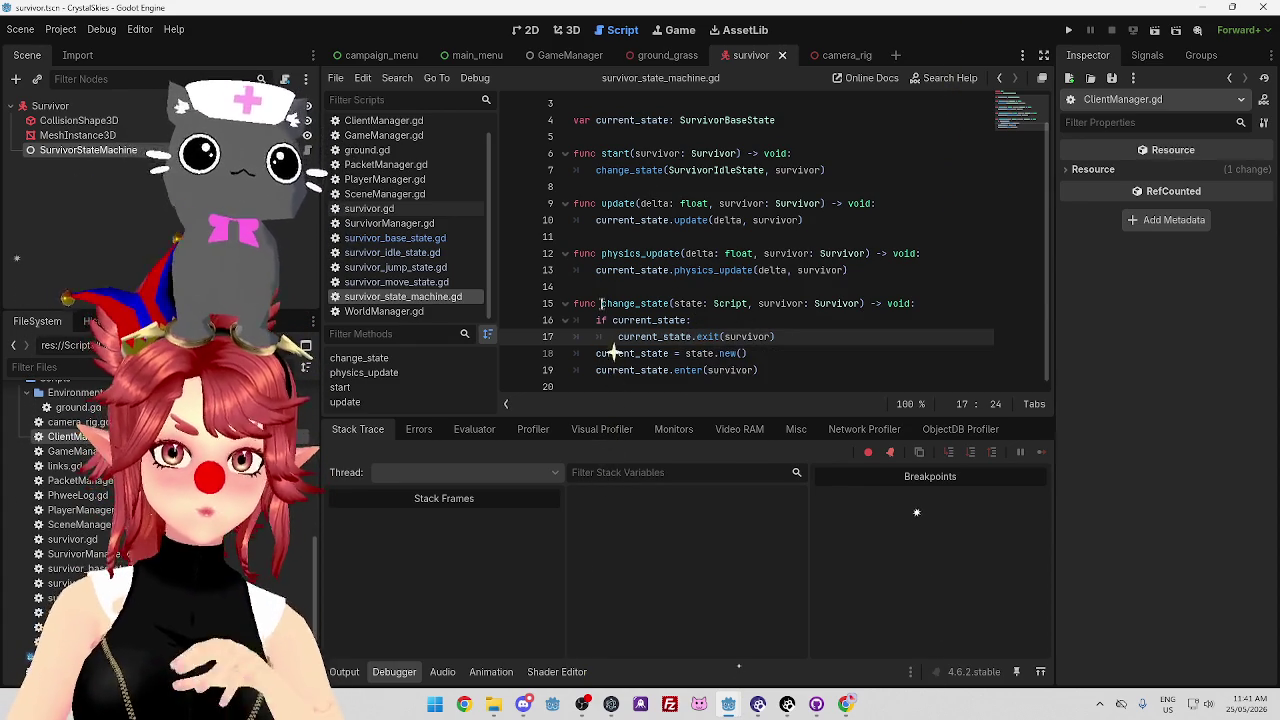
pyautogui.doubleClick(610, 303)
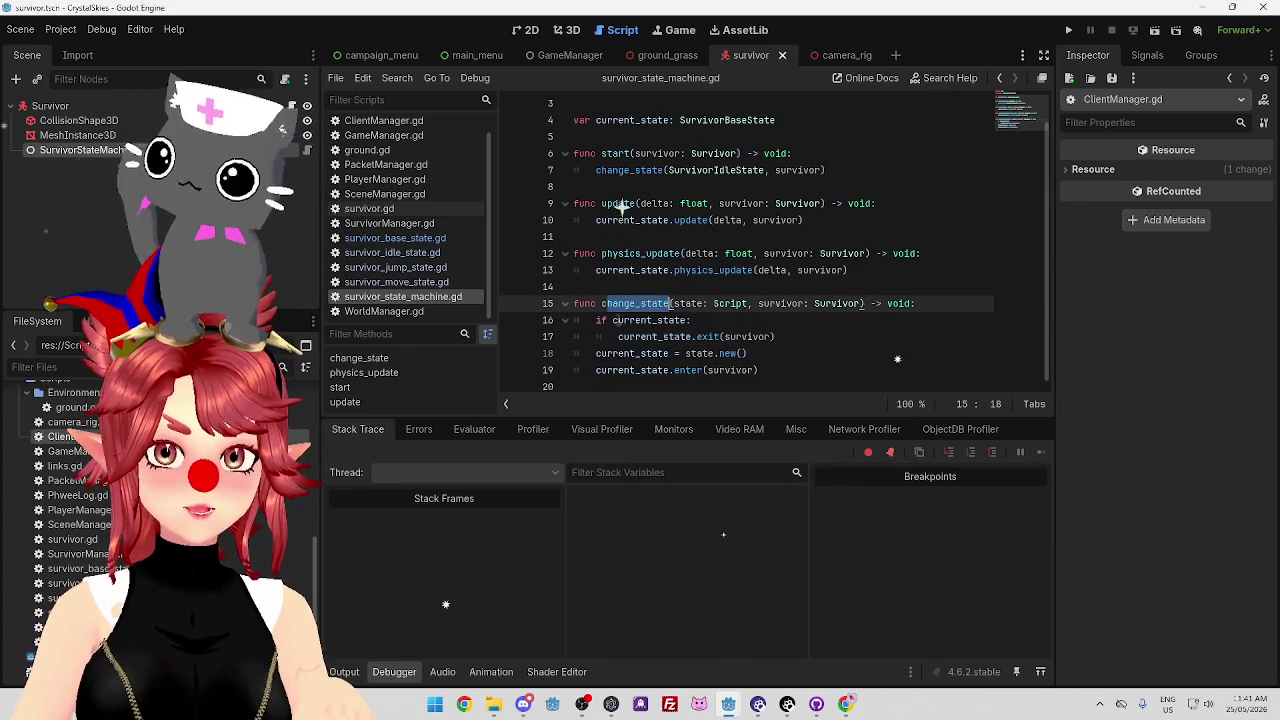
pyautogui.doubleClick(620, 320)
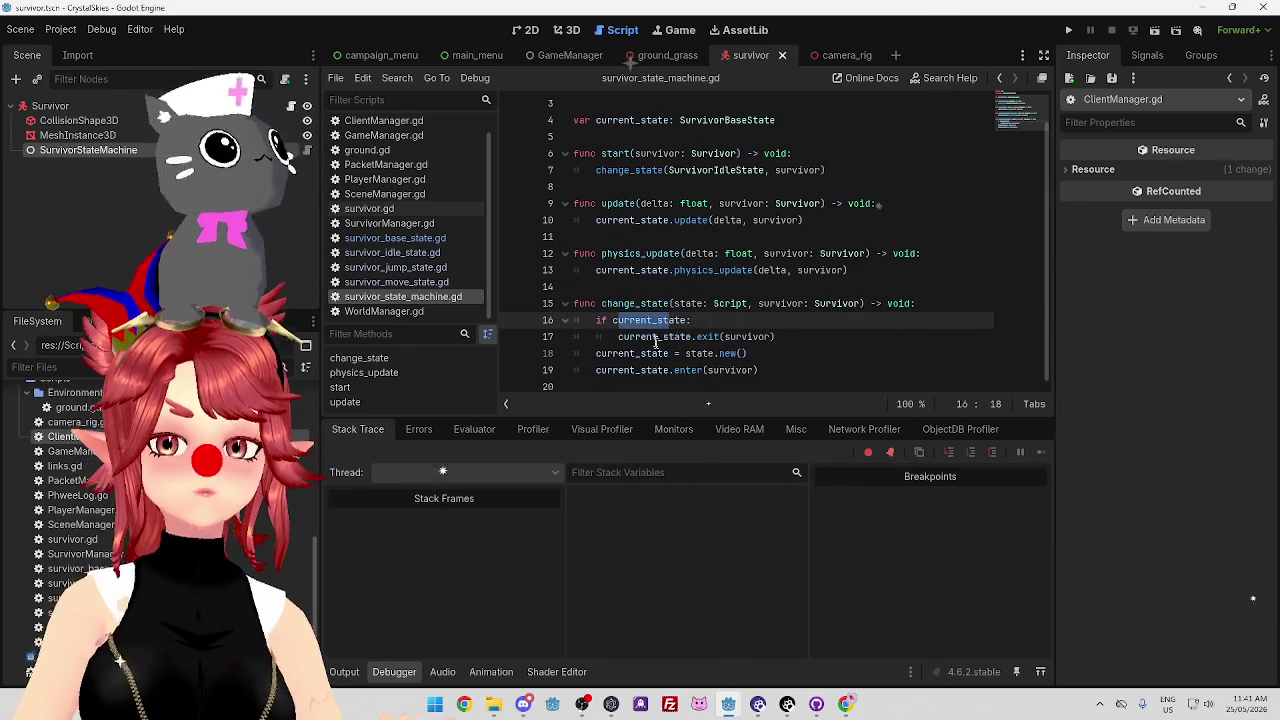
pyautogui.moveTo(656, 337); pyautogui.dragTo(717, 337)
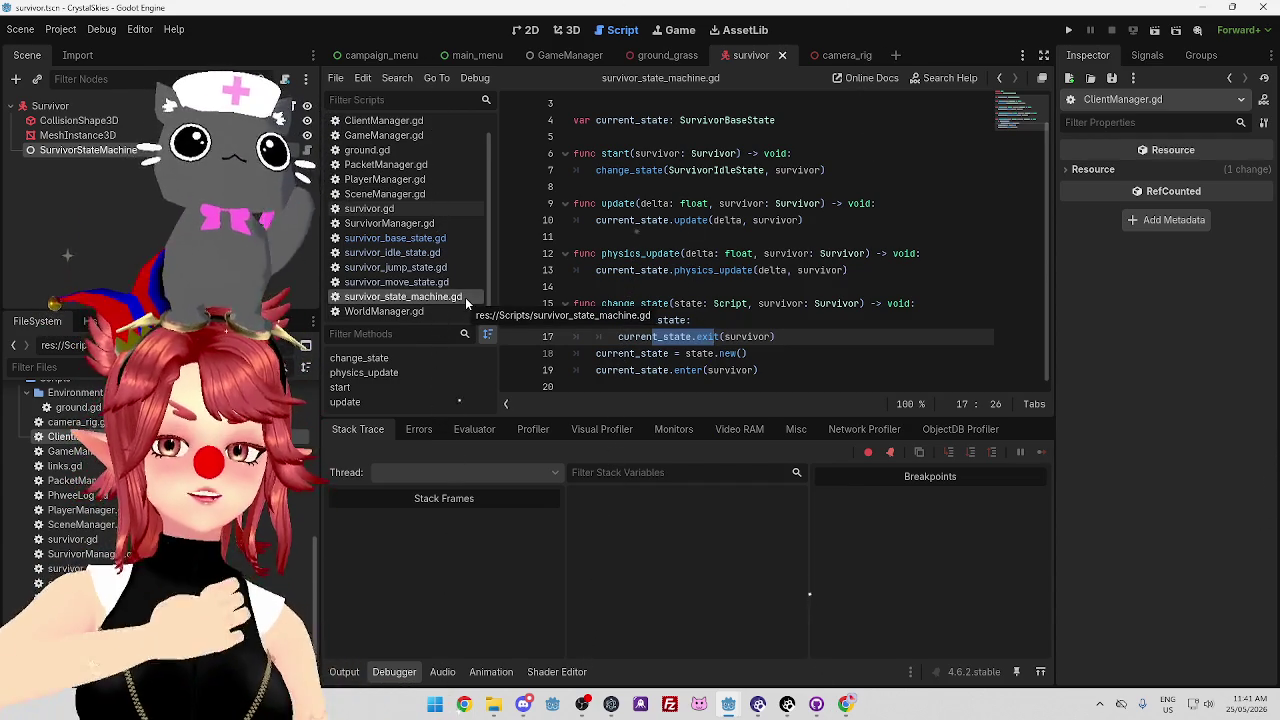
# Examine the current_state = state assignment on line 18, then open survivor_idle_state.gd.
pyautogui.click(803, 344)
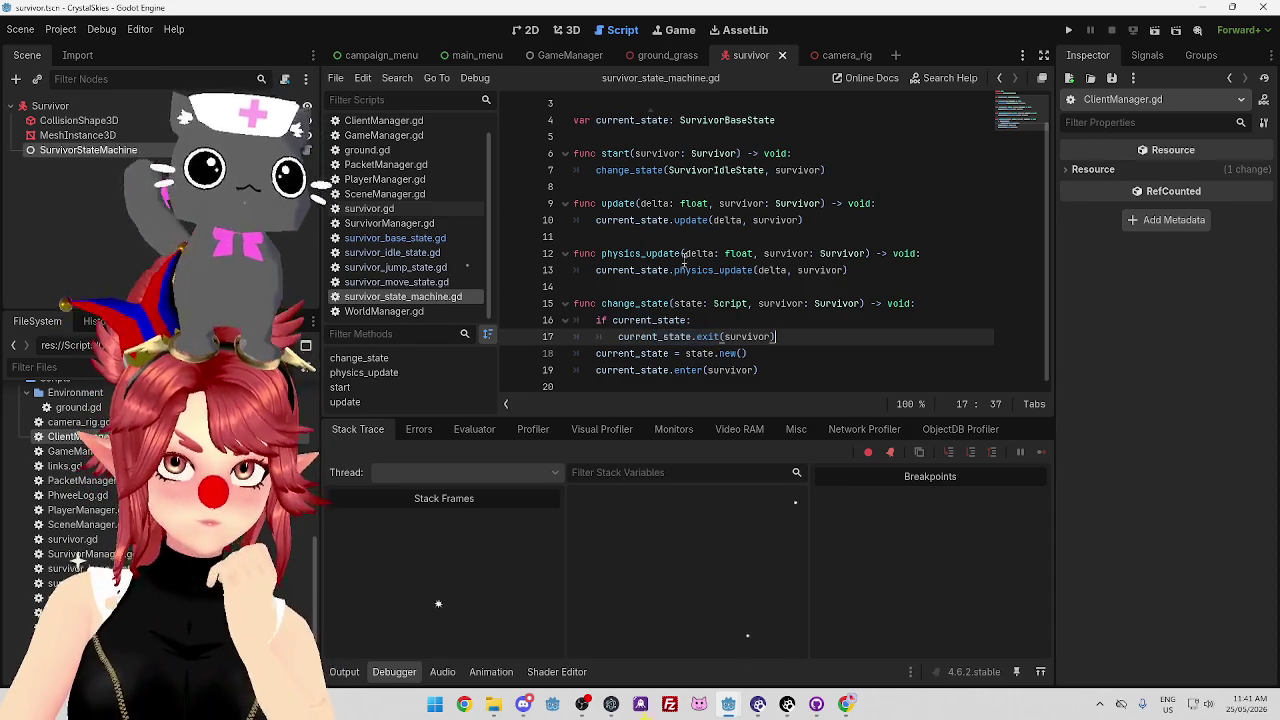
pyautogui.moveTo(607, 353)
pyautogui.mouseDown()
pyautogui.moveTo(745, 353)
pyautogui.moveTo(685, 353)
pyautogui.mouseUp()
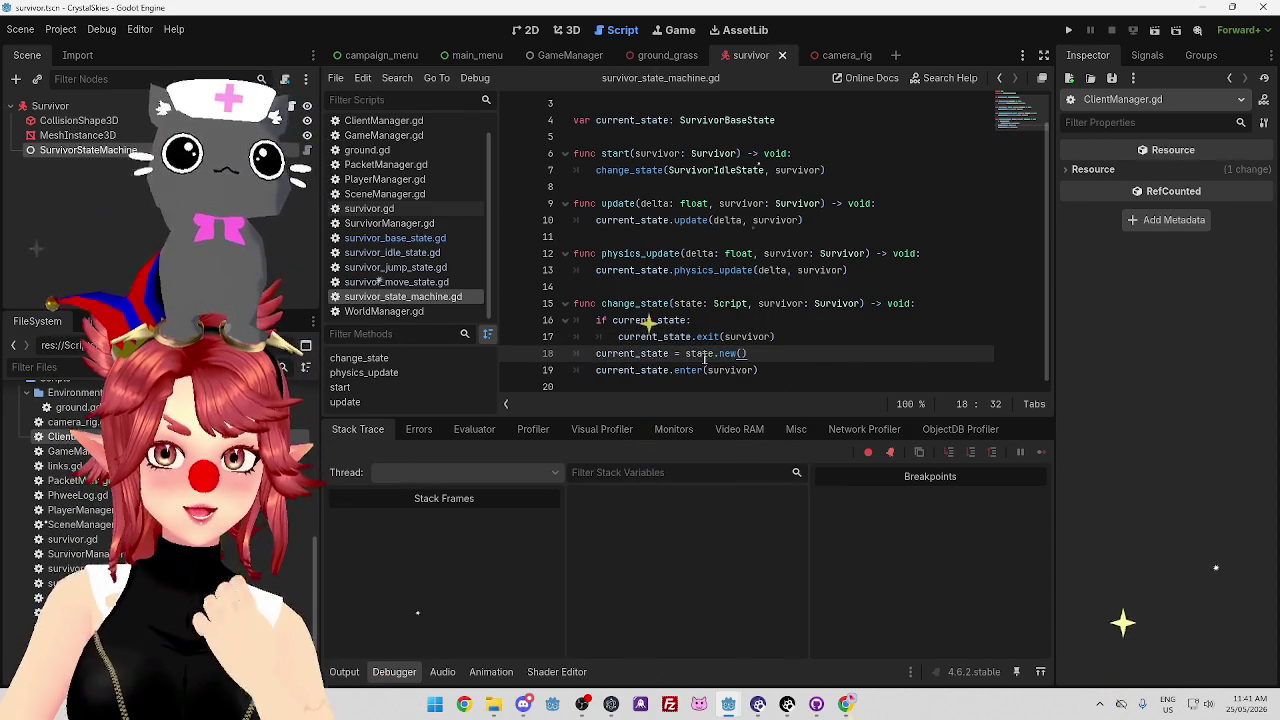
pyautogui.press('End')
pyautogui.doubleClick(677, 338)
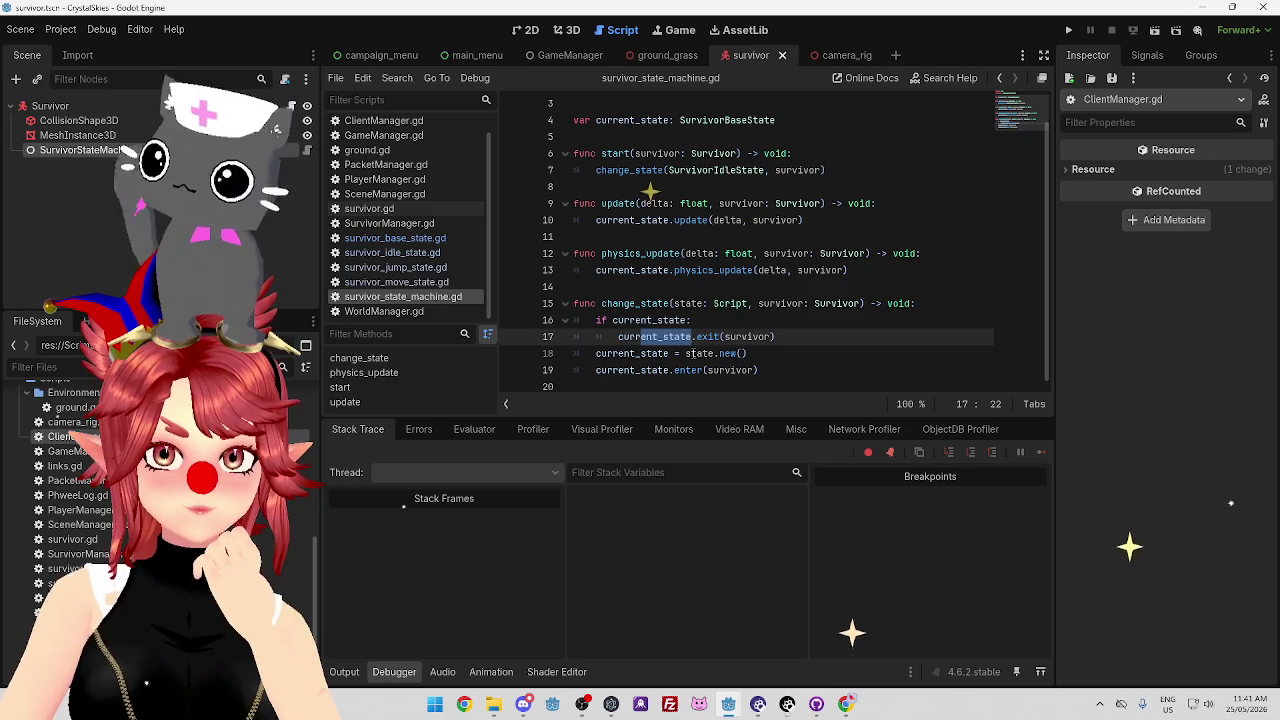
pyautogui.doubleClick(704, 354)
pyautogui.doubleClick(707, 354)
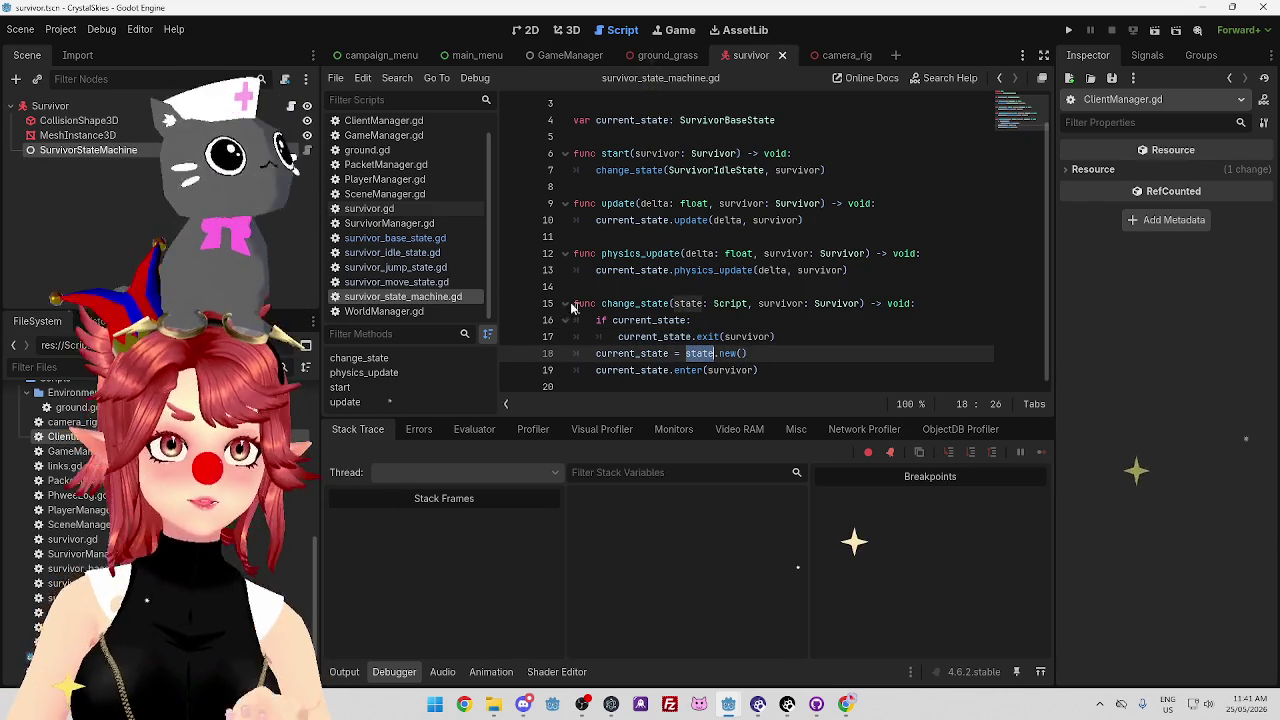
pyautogui.click(433, 253)
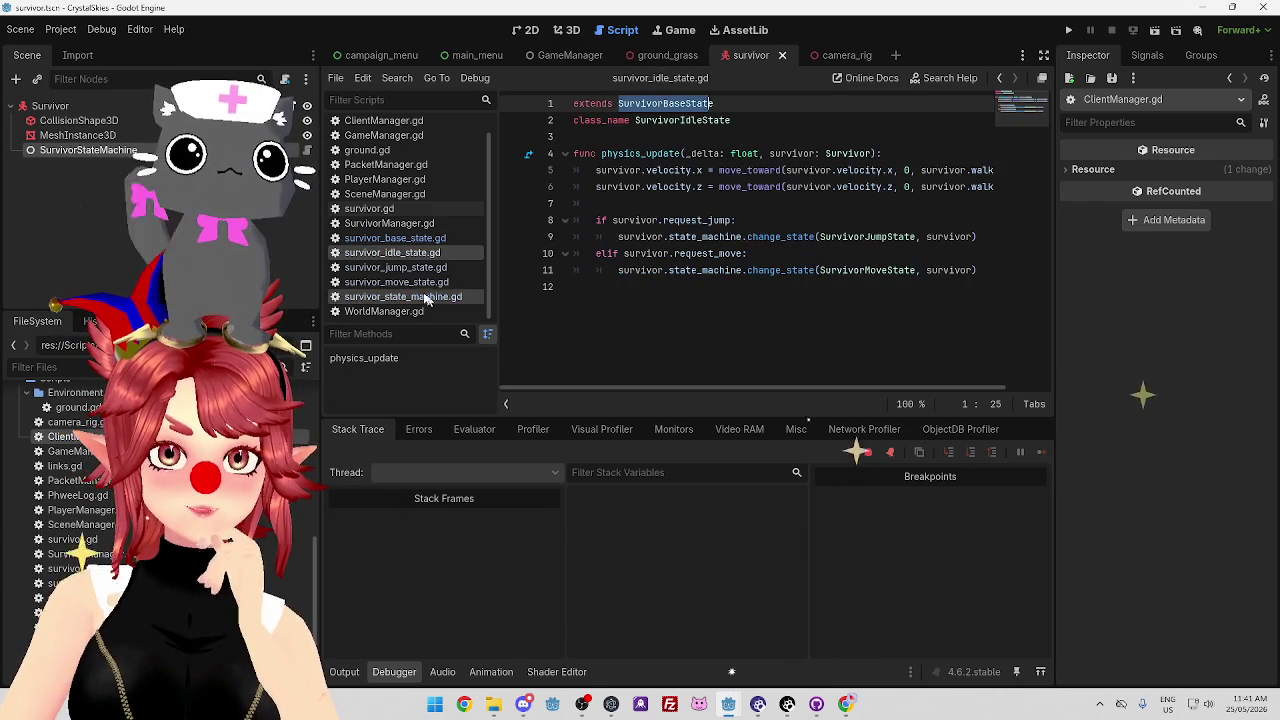
# Compare survivor_state_machine.gd with survivor_base_state.gd.
pyautogui.click(417, 296)
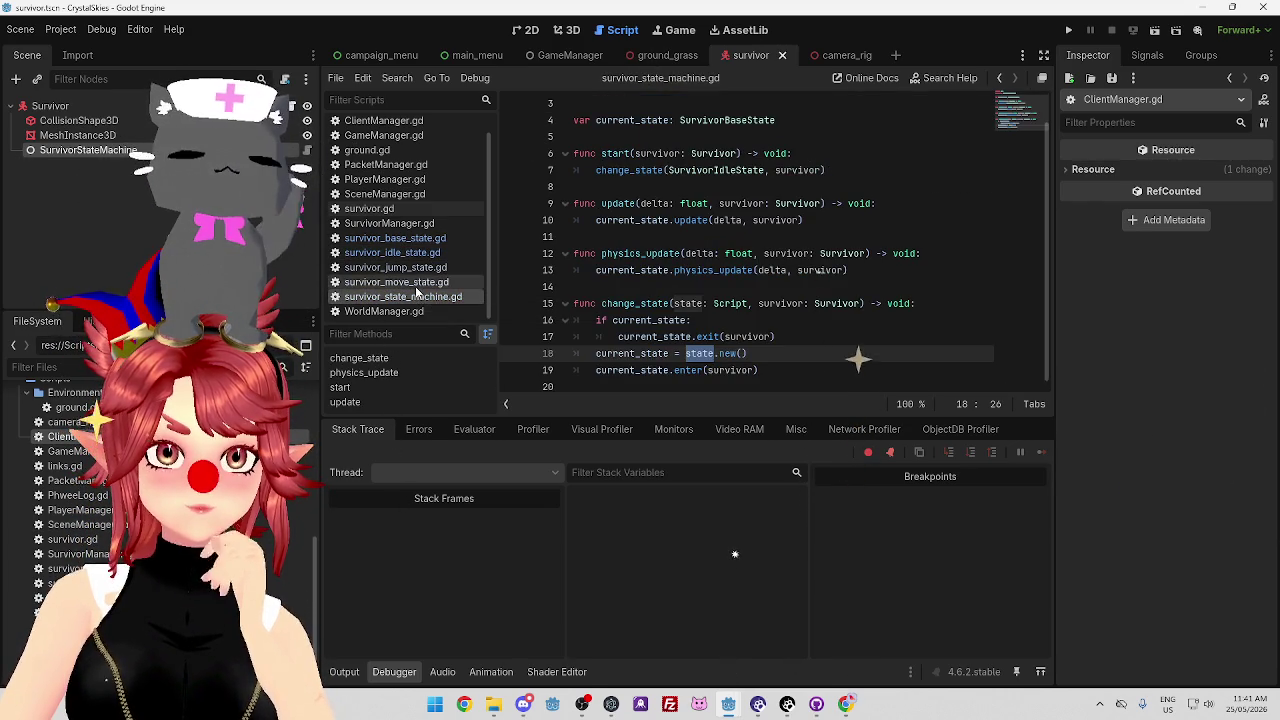
pyautogui.click(409, 238)
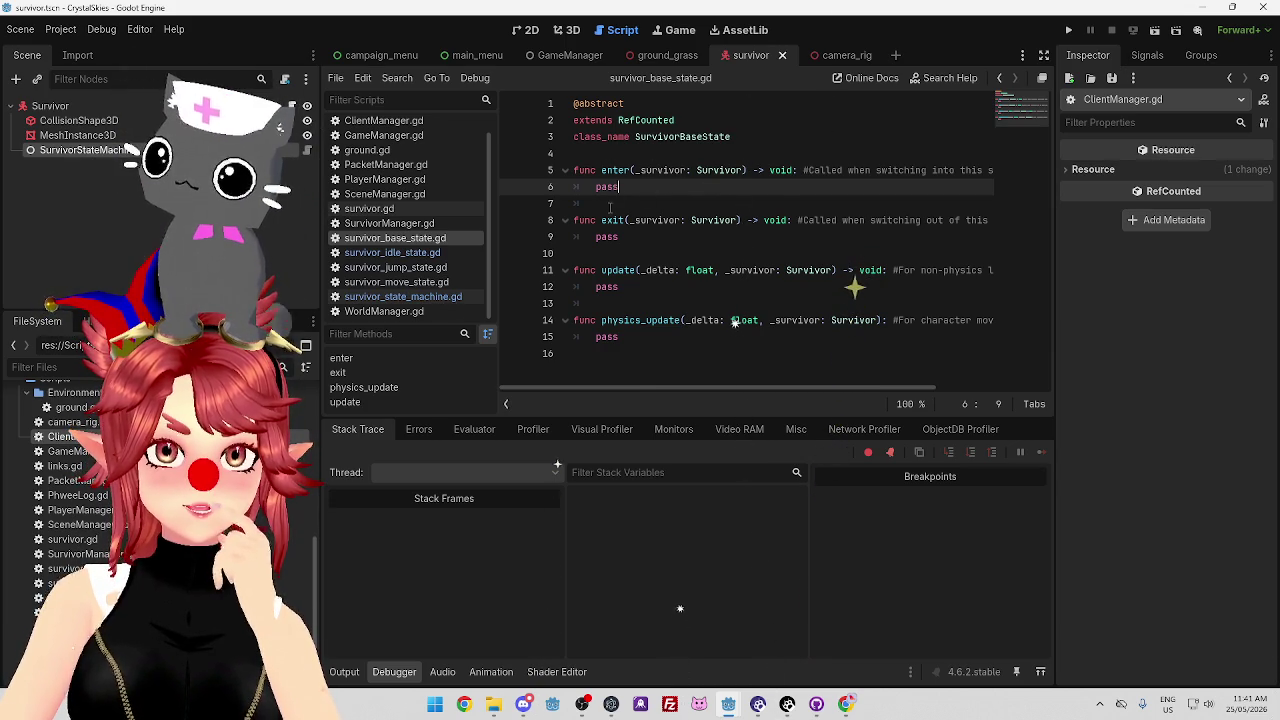
pyautogui.moveTo(715, 387)
pyautogui.mouseDown()
pyautogui.moveTo(775, 387)
pyautogui.moveTo(641, 385)
pyautogui.mouseUp()
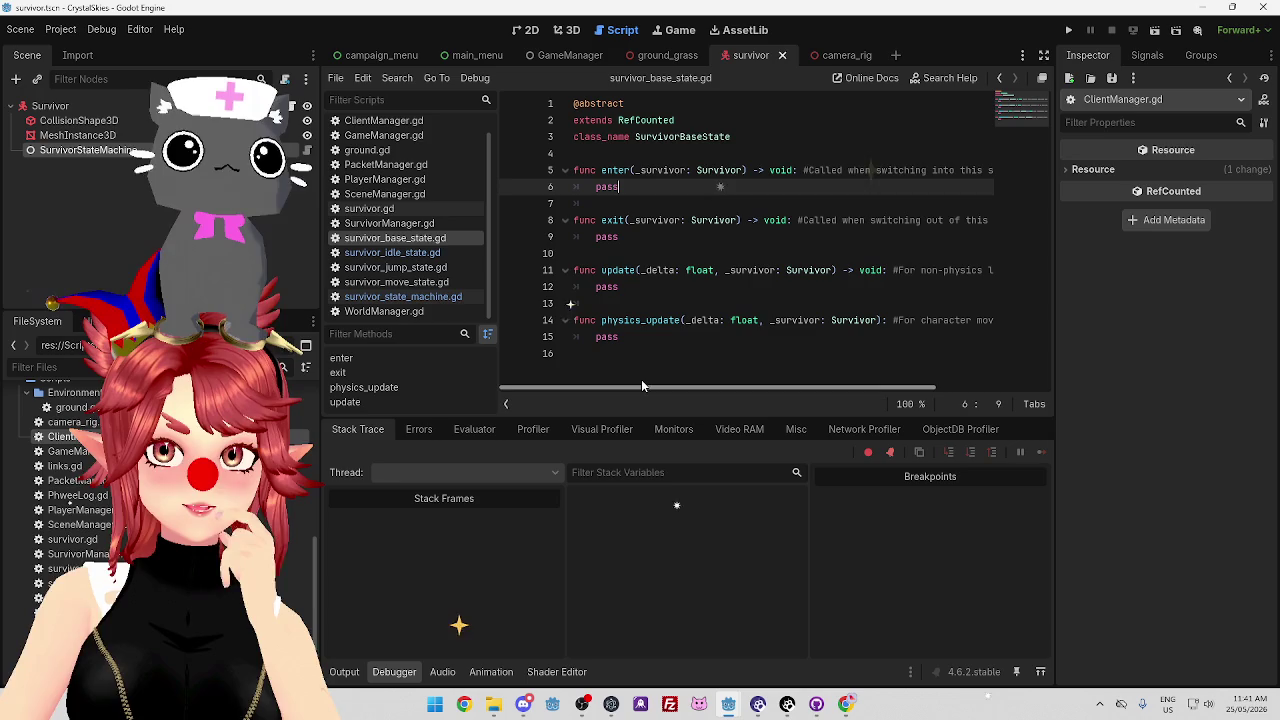
pyautogui.click(400, 297)
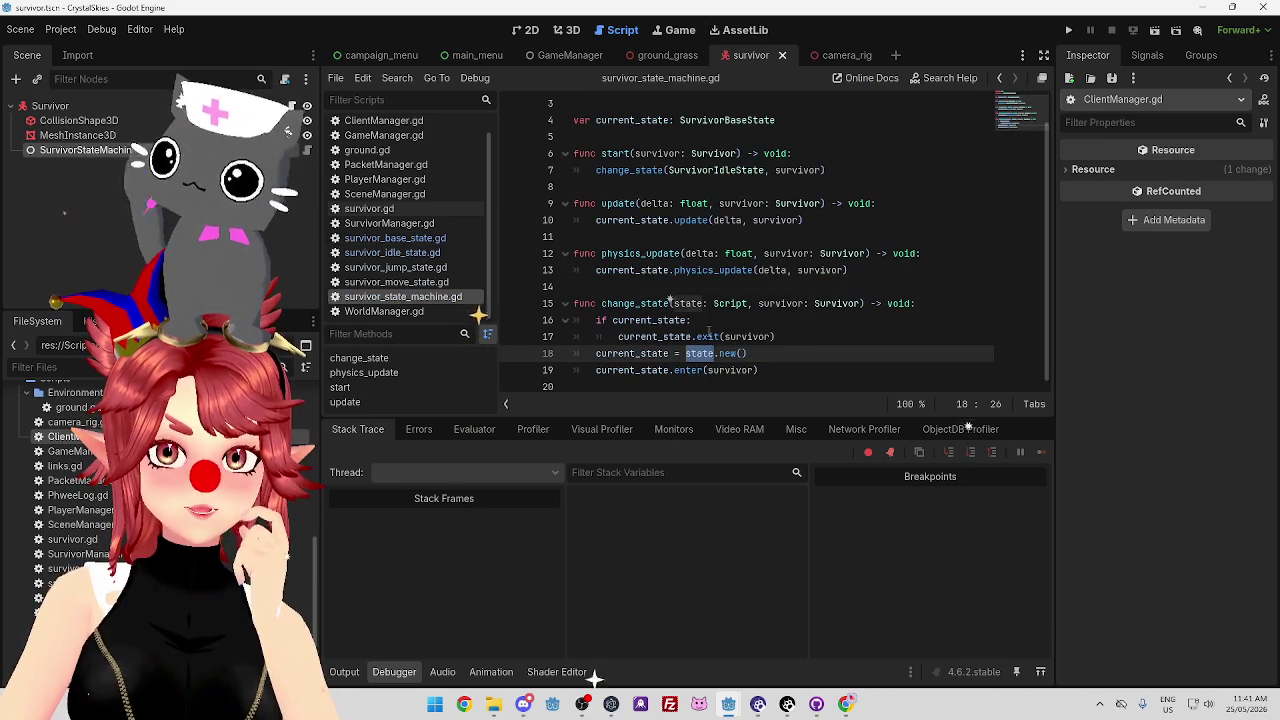
pyautogui.click(415, 240)
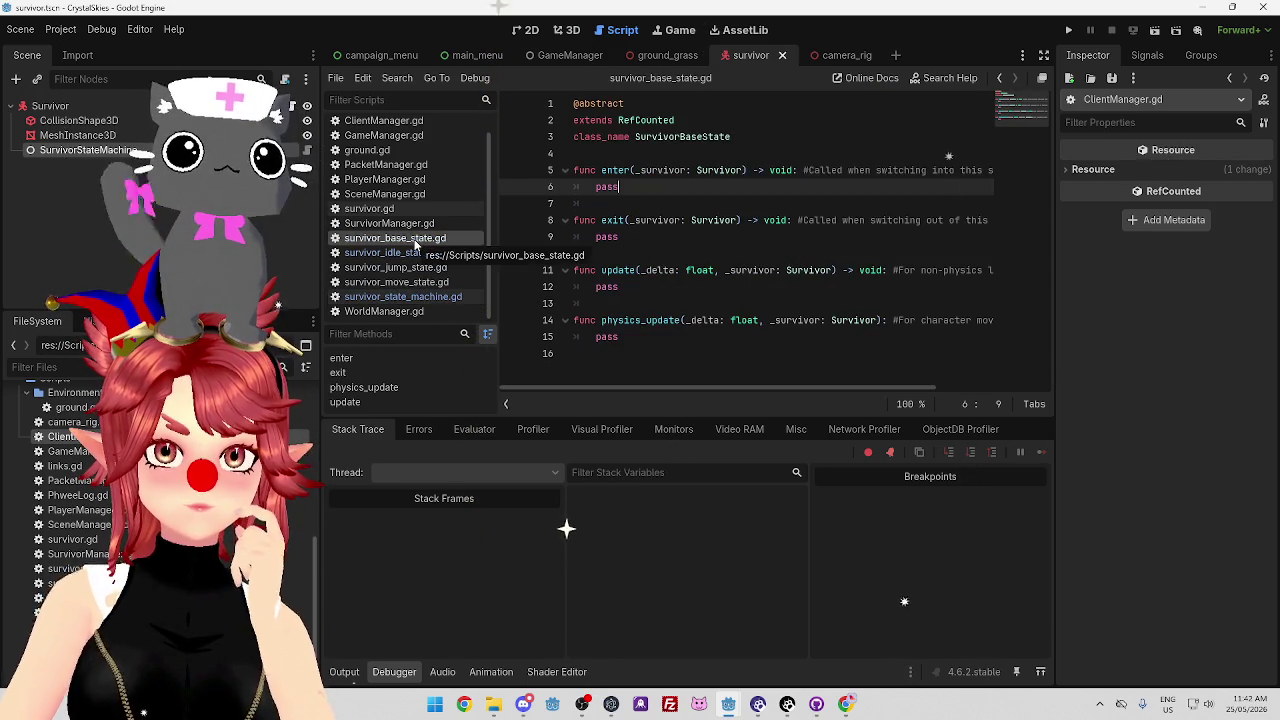
# Flip through the idle, jump and move state scripts, then back to the state machine.
pyautogui.click(405, 267)
pyautogui.click(400, 253)
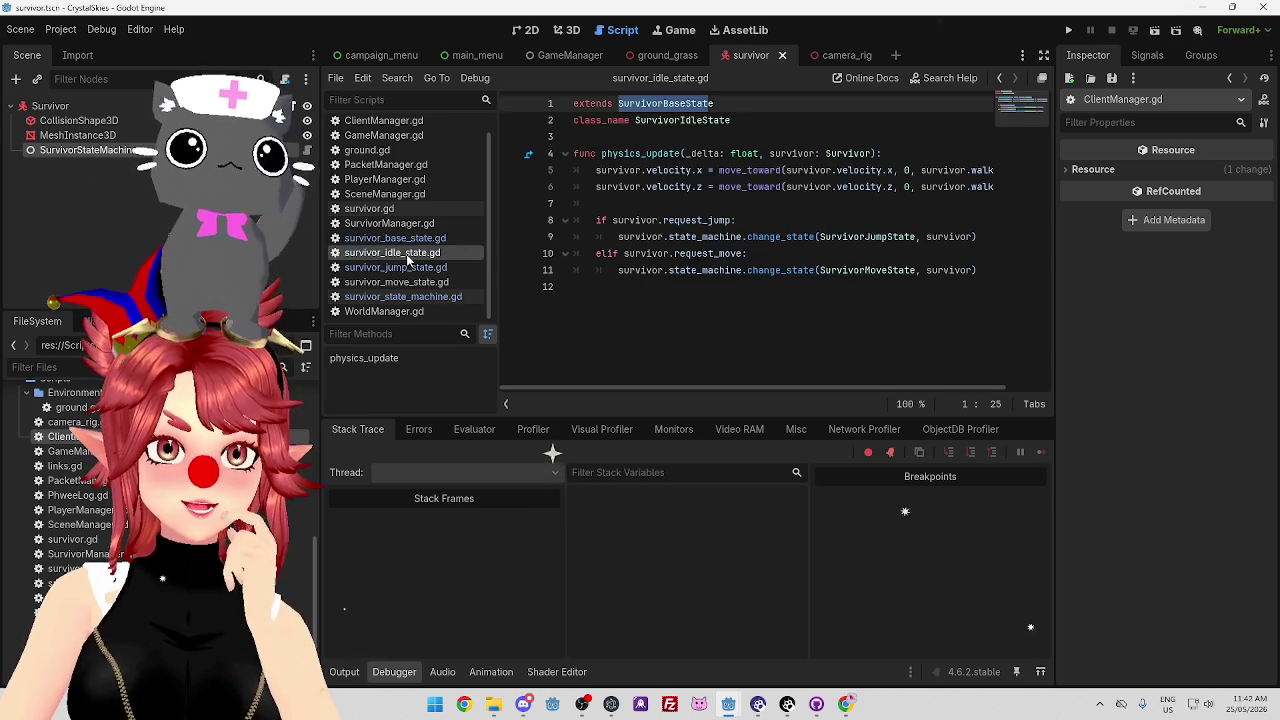
pyautogui.click(415, 268)
pyautogui.click(412, 282)
pyautogui.click(408, 253)
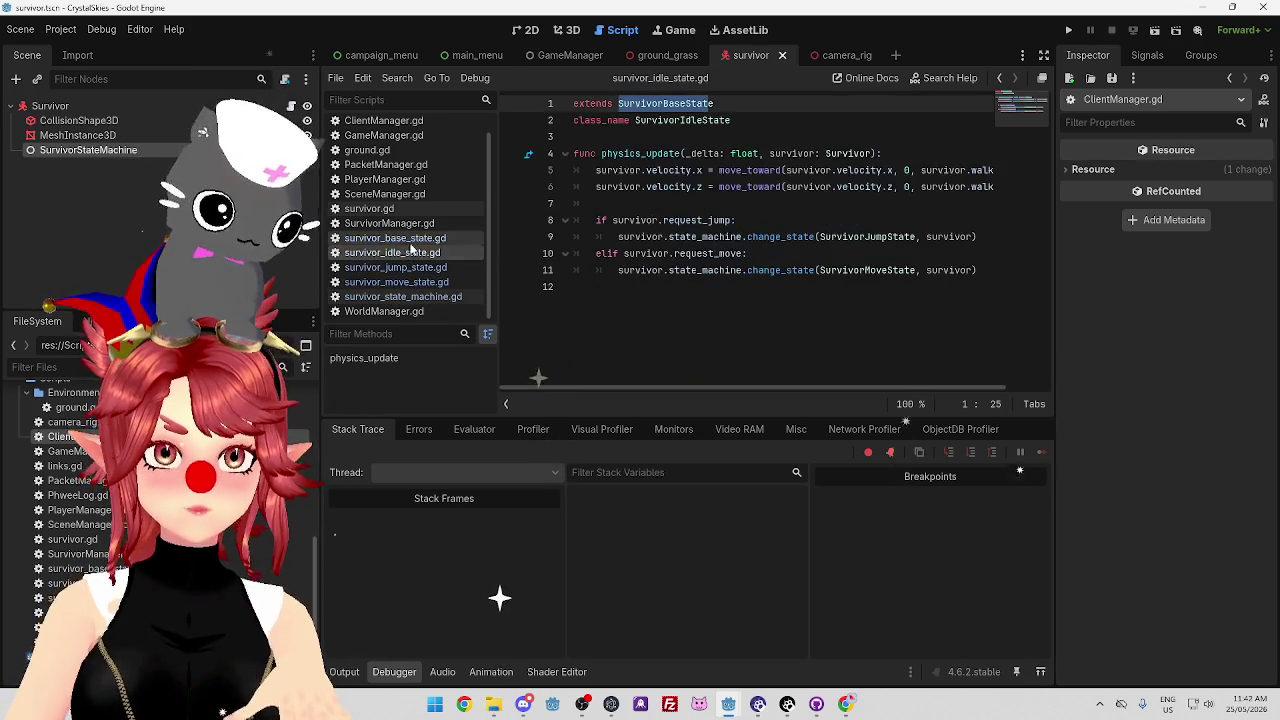
pyautogui.click(410, 240)
pyautogui.click(403, 297)
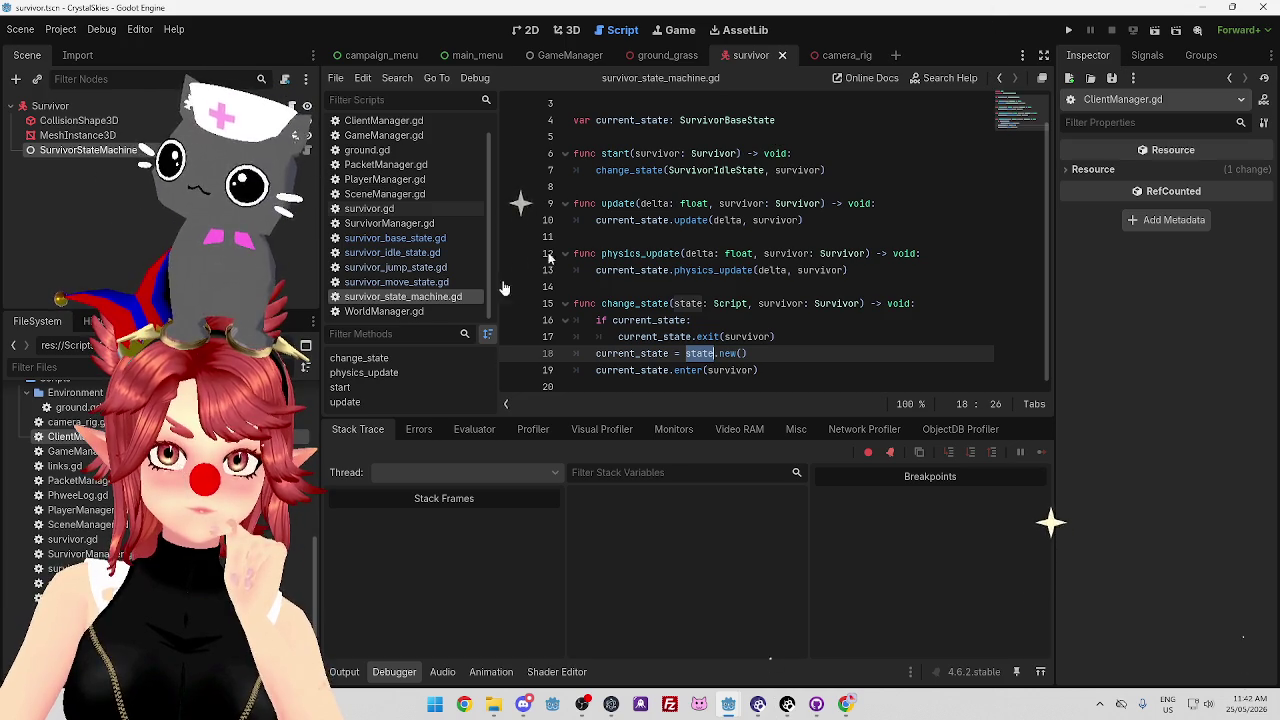
# Compare survivor_idle_state.gd against survivor_base_state.gd and survivor_state_machine.gd.
pyautogui.click(418, 240)
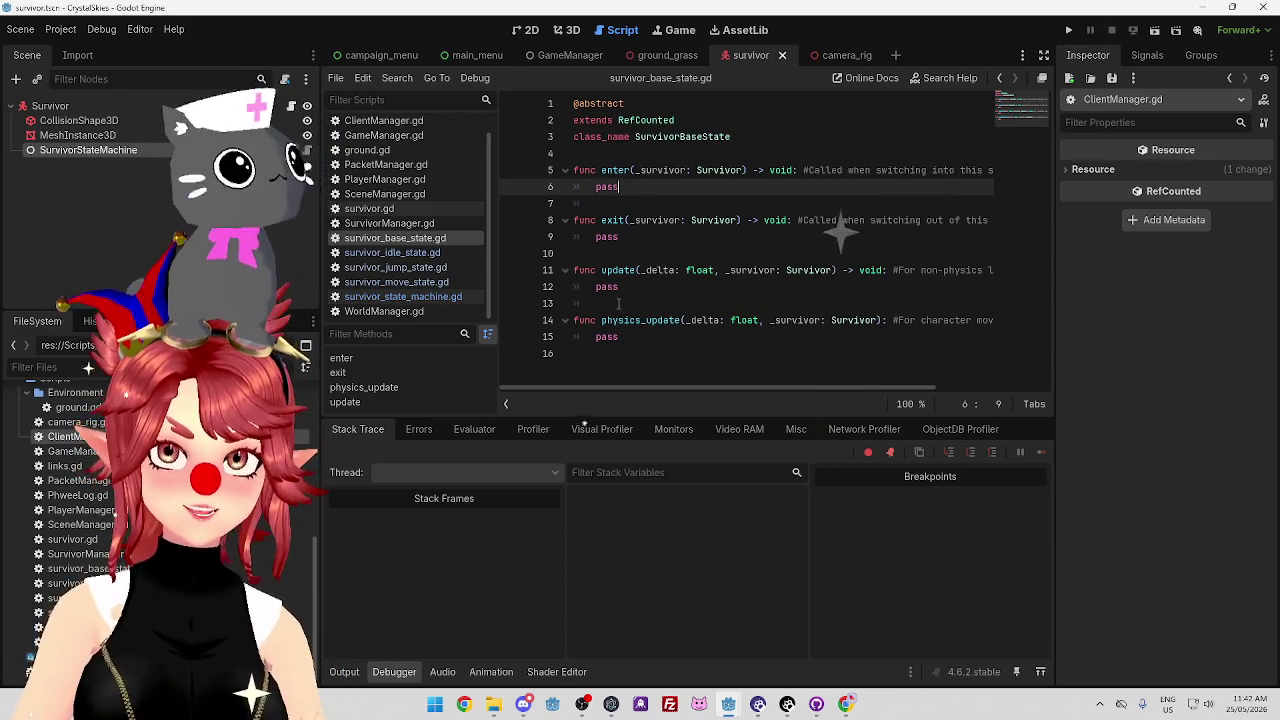
pyautogui.click(399, 253)
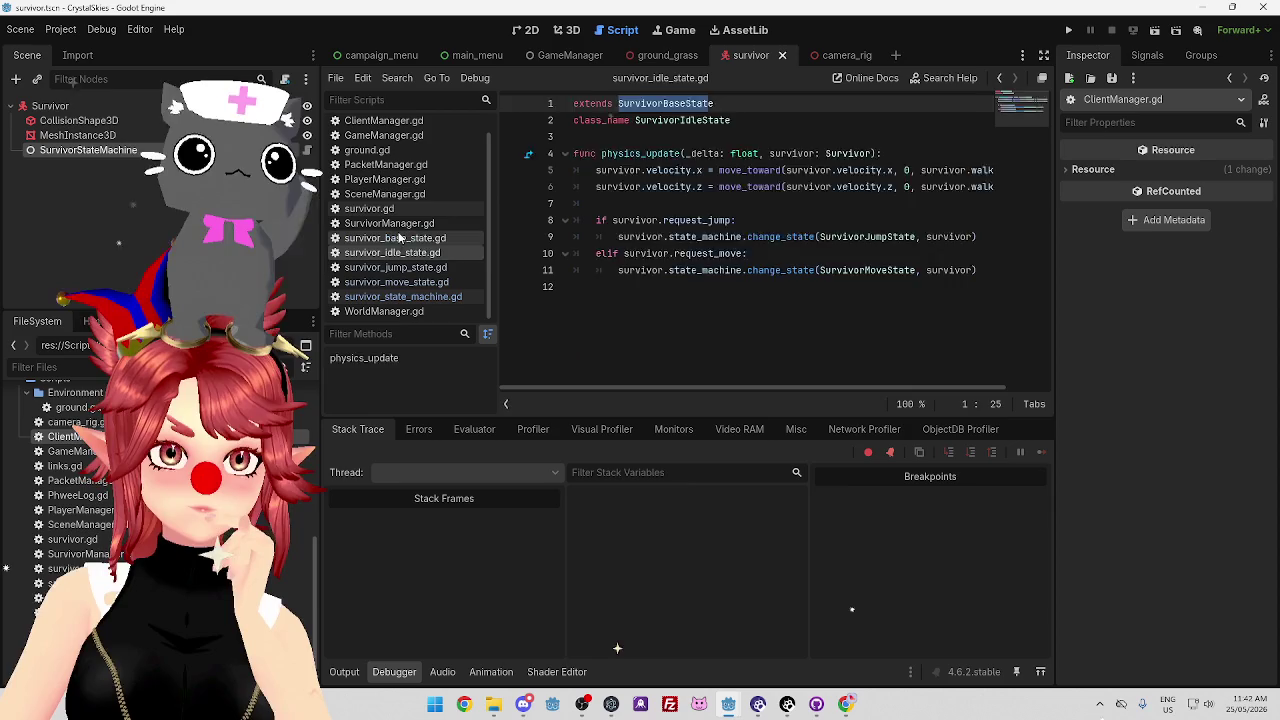
pyautogui.click(395, 238)
pyautogui.click(399, 253)
pyautogui.click(396, 267)
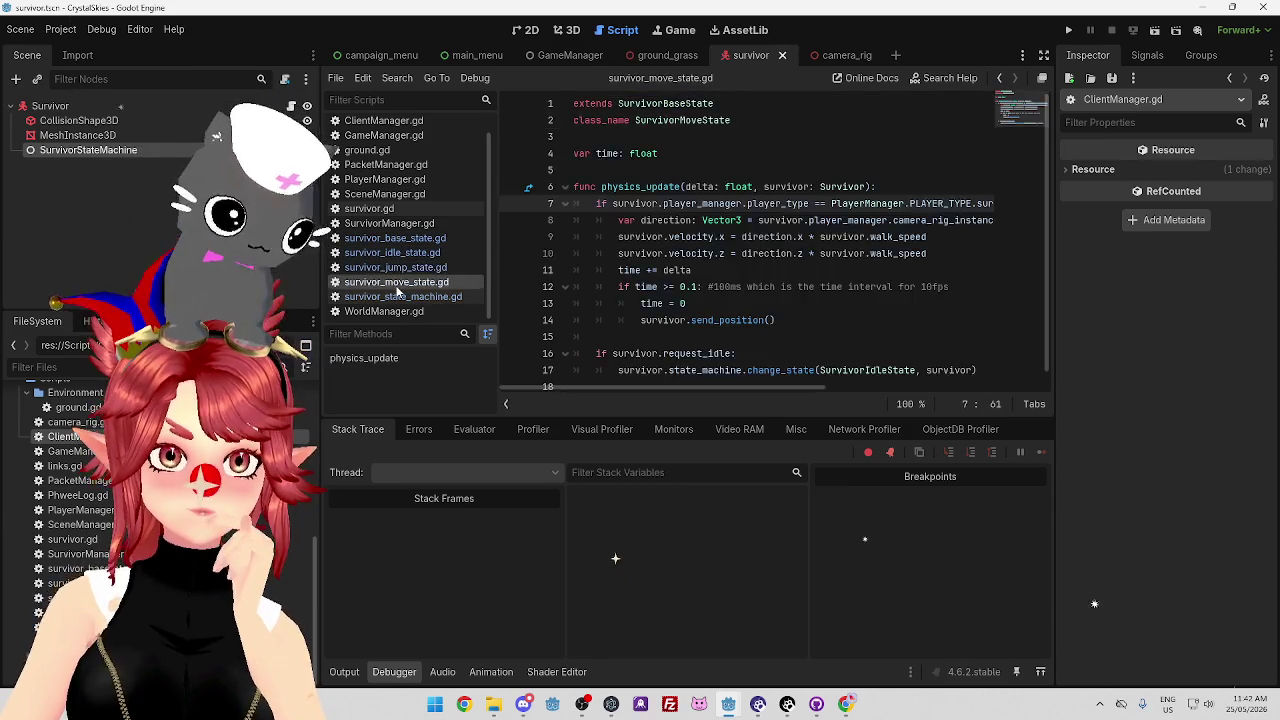
pyautogui.click(399, 297)
pyautogui.click(400, 239)
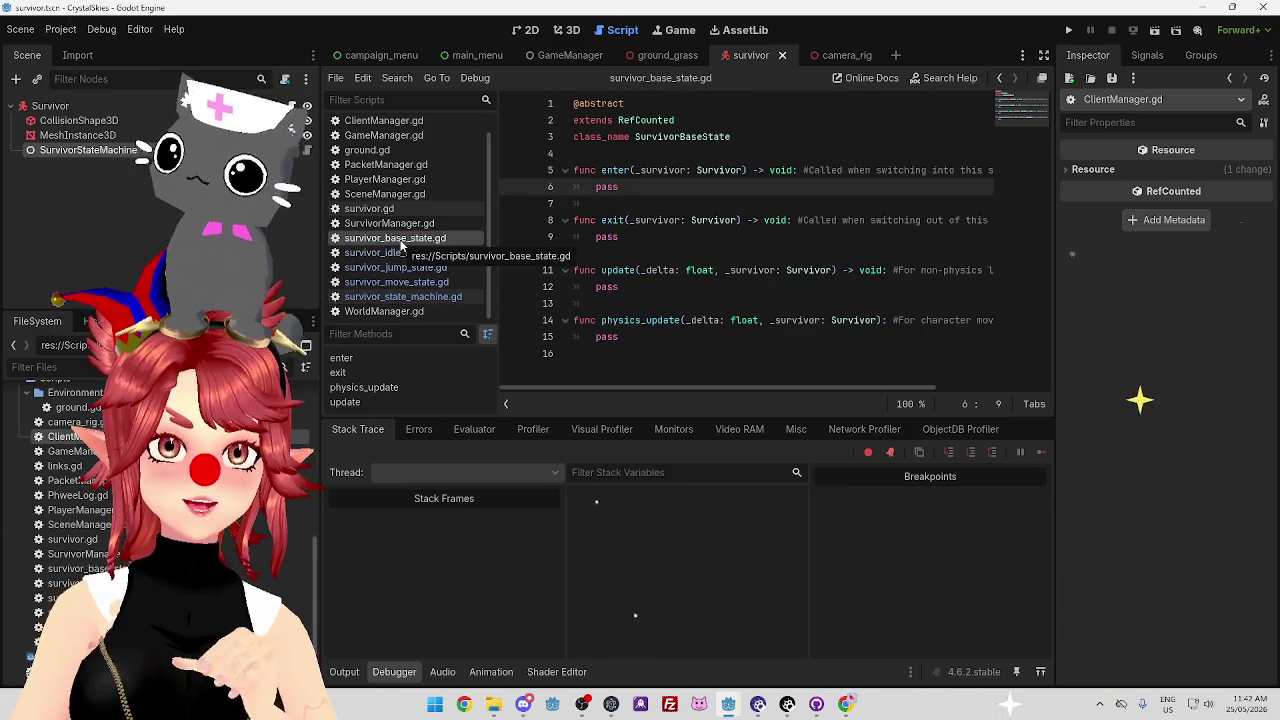
pyautogui.click(399, 297)
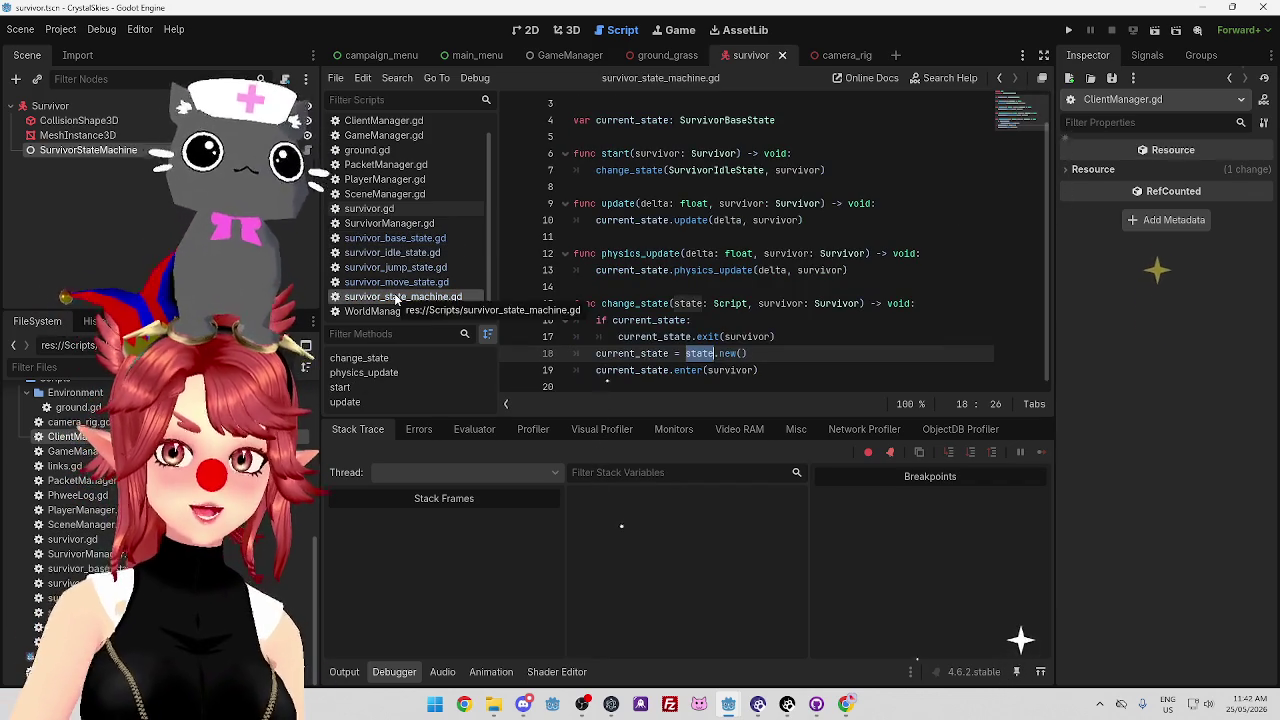
pyautogui.click(399, 240)
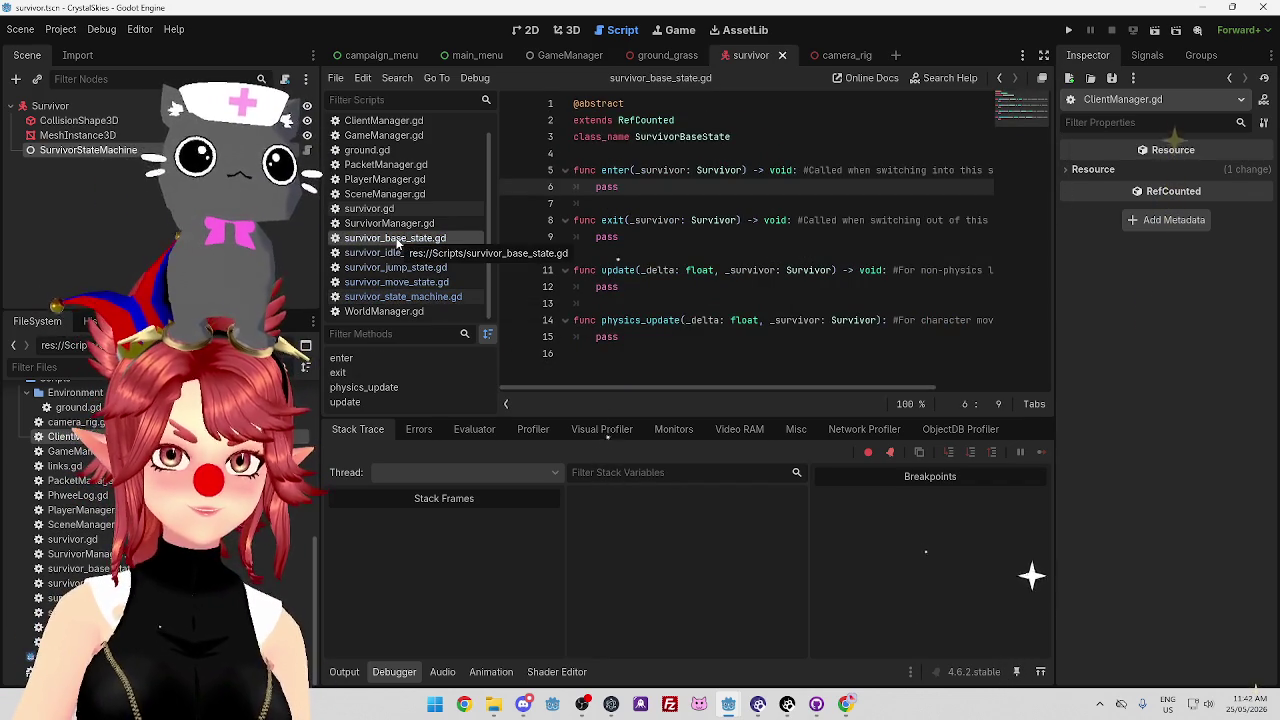
# Check the SurvivorBaseState parent name in survivor_idle_state.gd against survivor_base_state.gd.
pyautogui.click(399, 256)
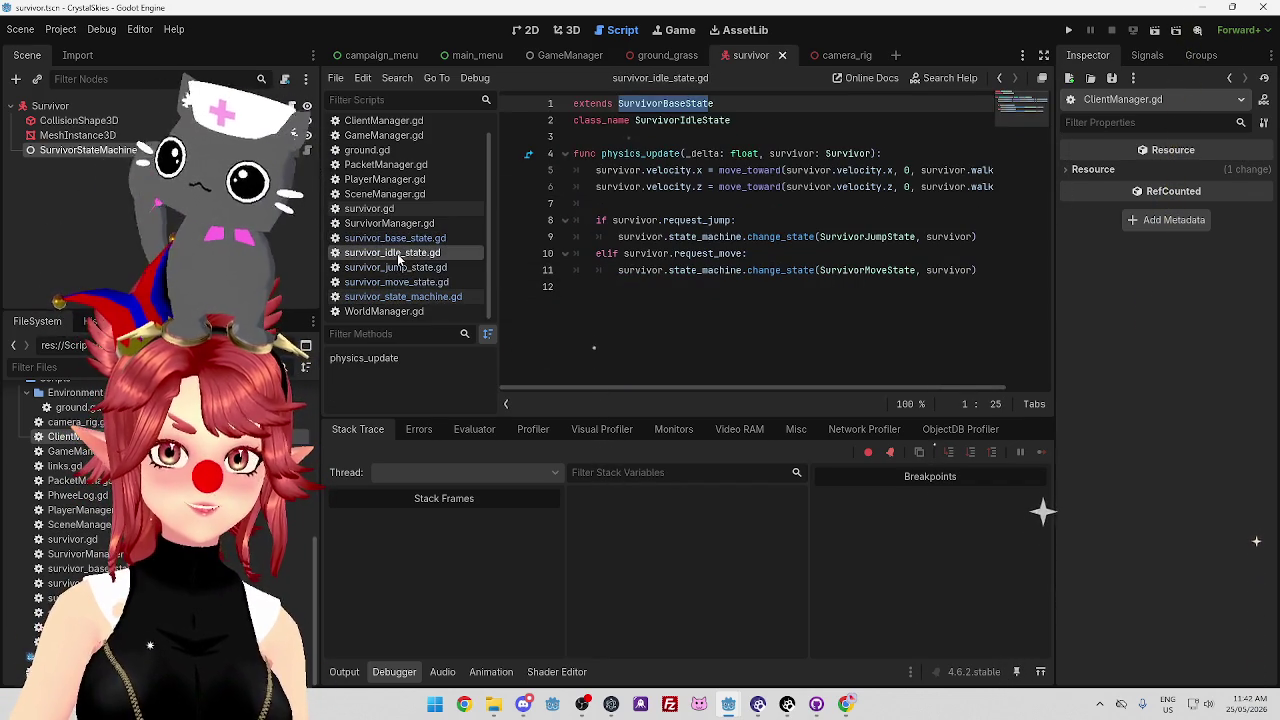
pyautogui.click(399, 240)
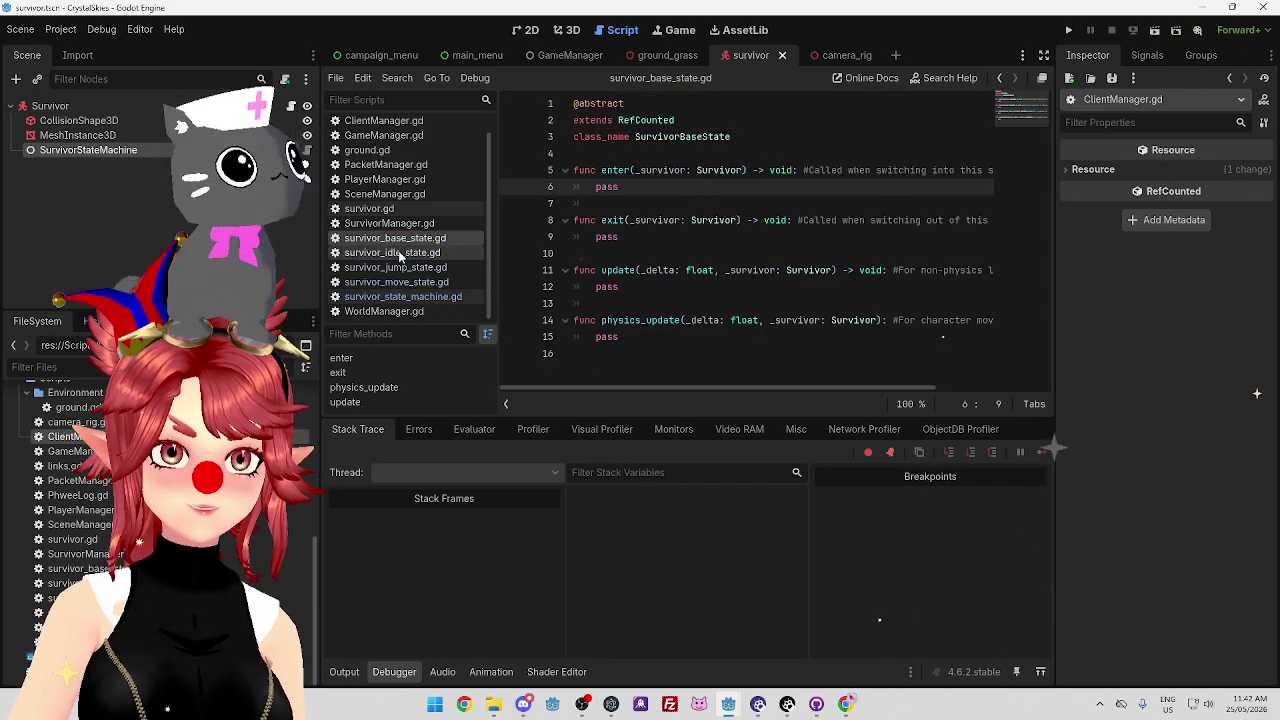
pyautogui.click(399, 254)
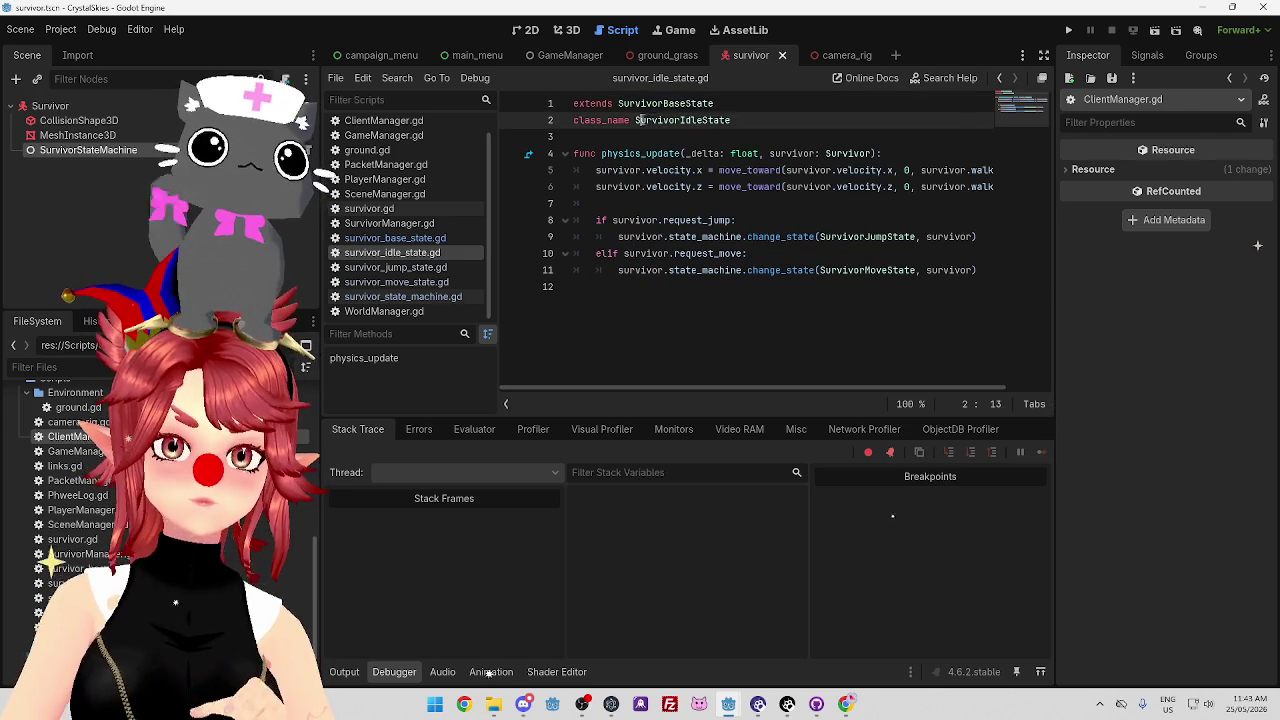
pyautogui.moveTo(633, 103); pyautogui.dragTo(710, 103)
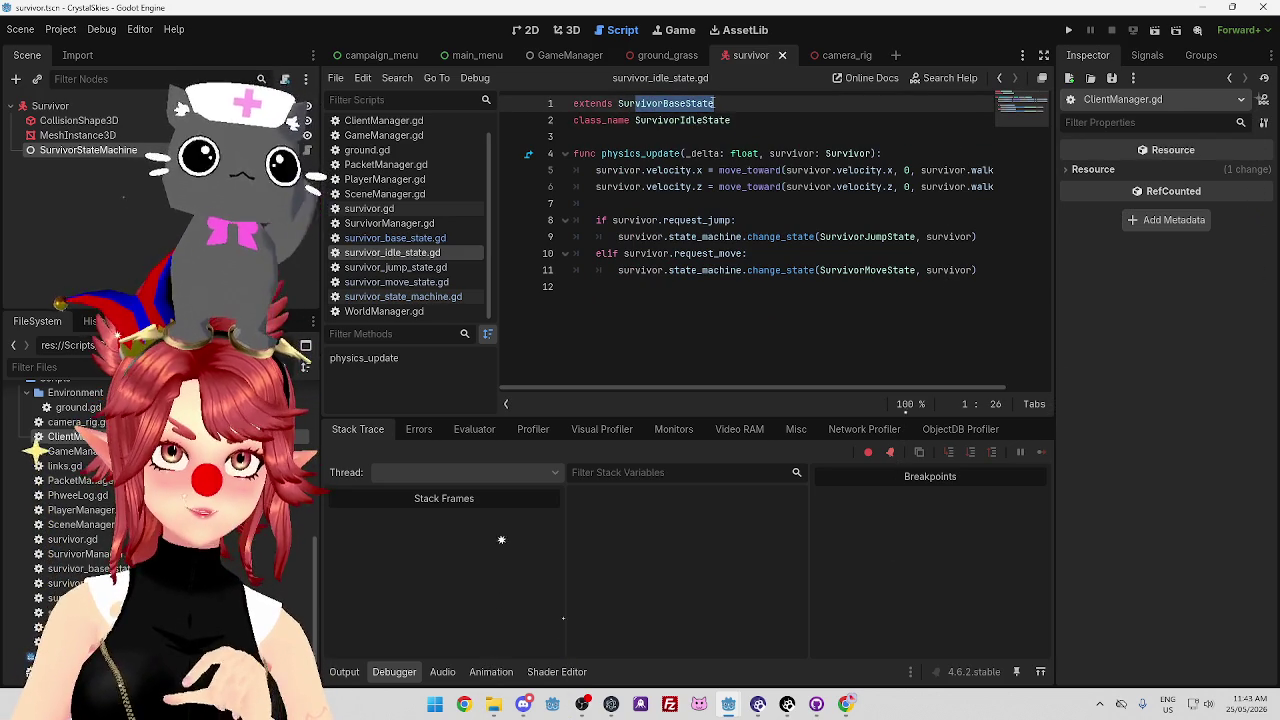
pyautogui.click(400, 239)
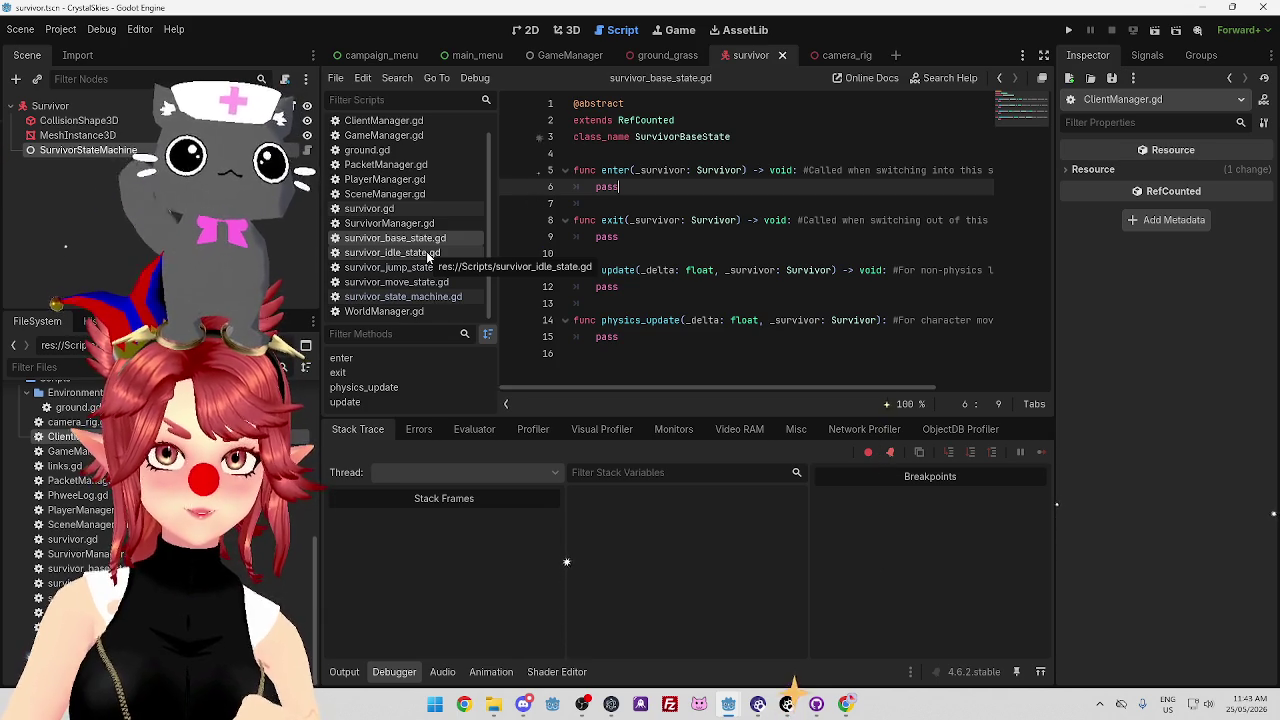
pyautogui.click(428, 254)
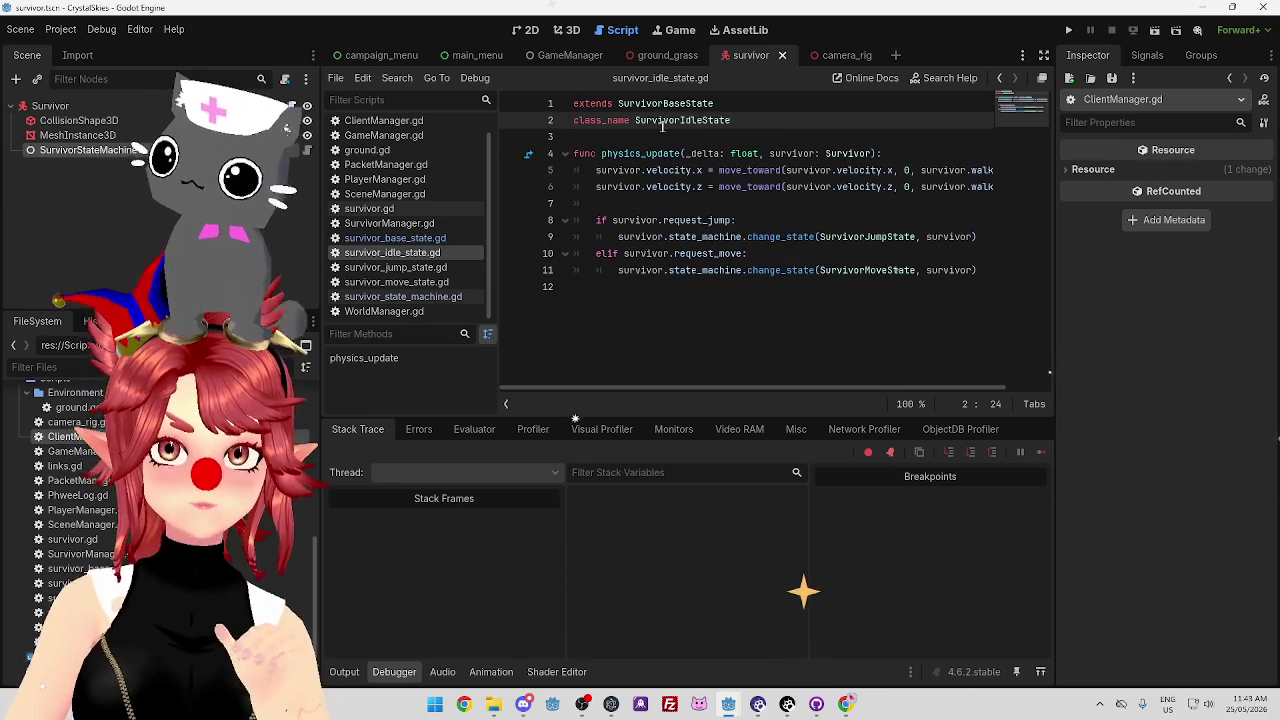
pyautogui.doubleClick(633, 104)
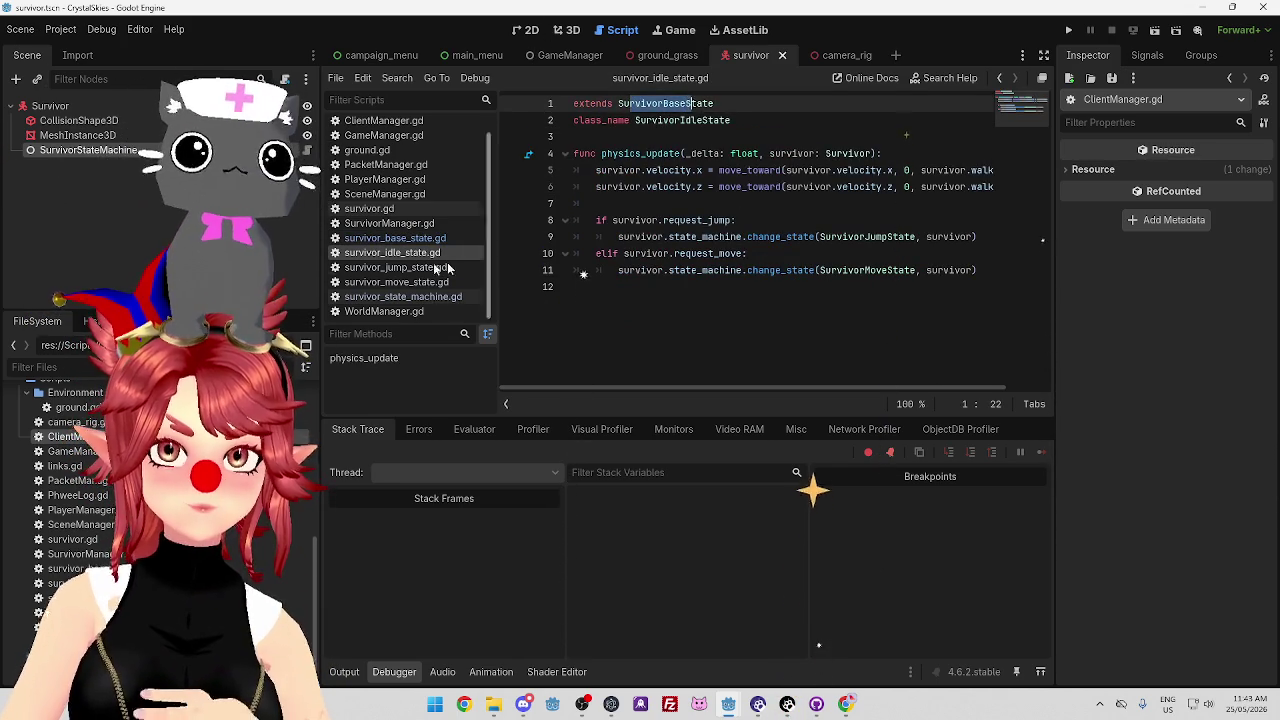
pyautogui.click(411, 239)
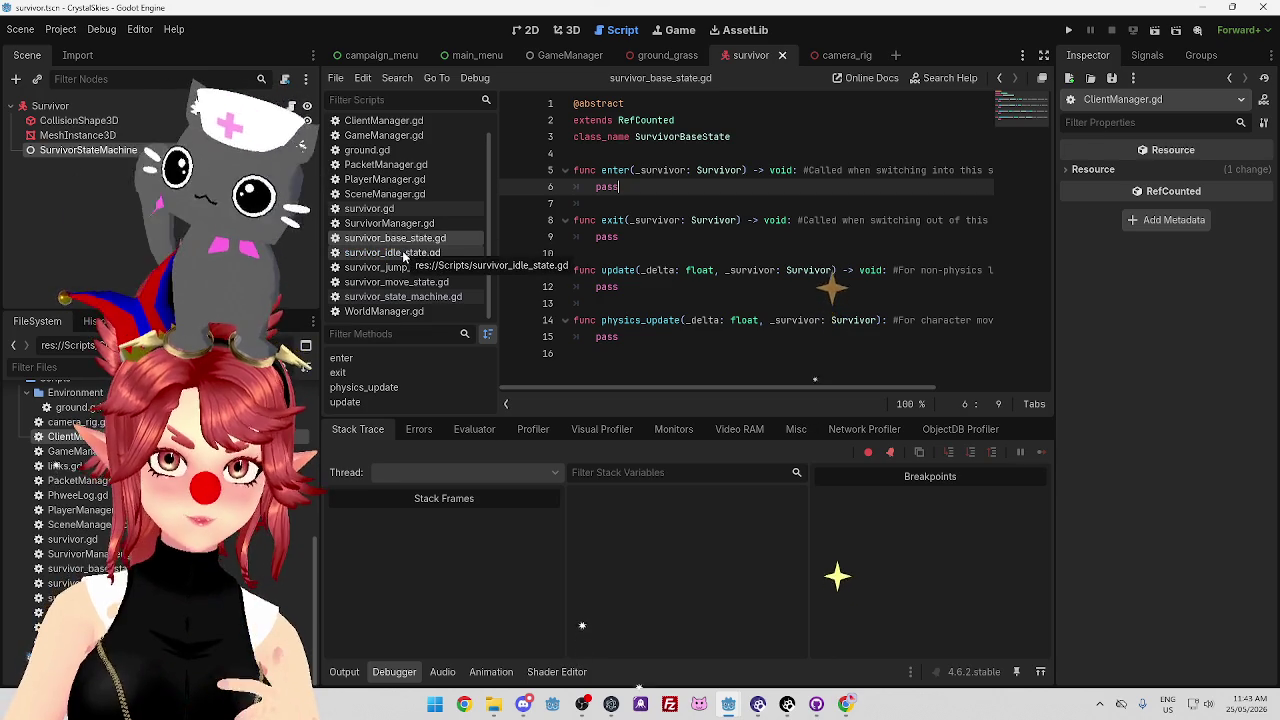
pyautogui.click(404, 254)
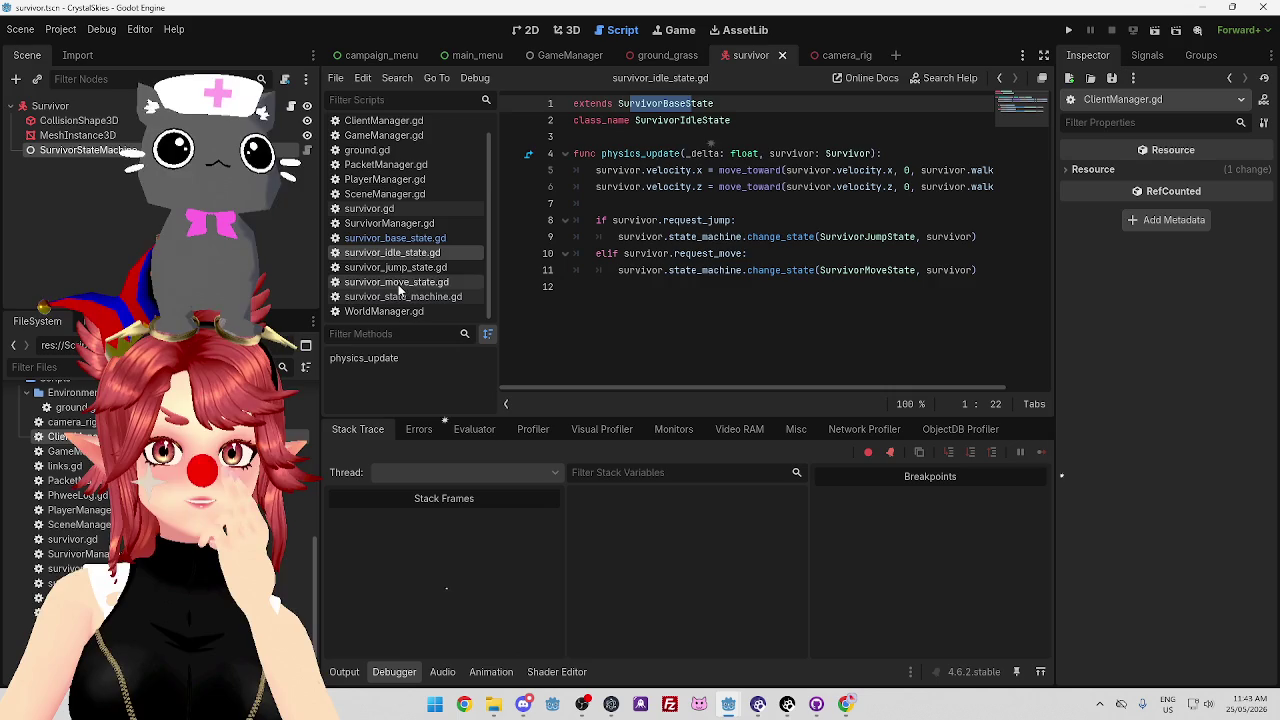
pyautogui.click(418, 240)
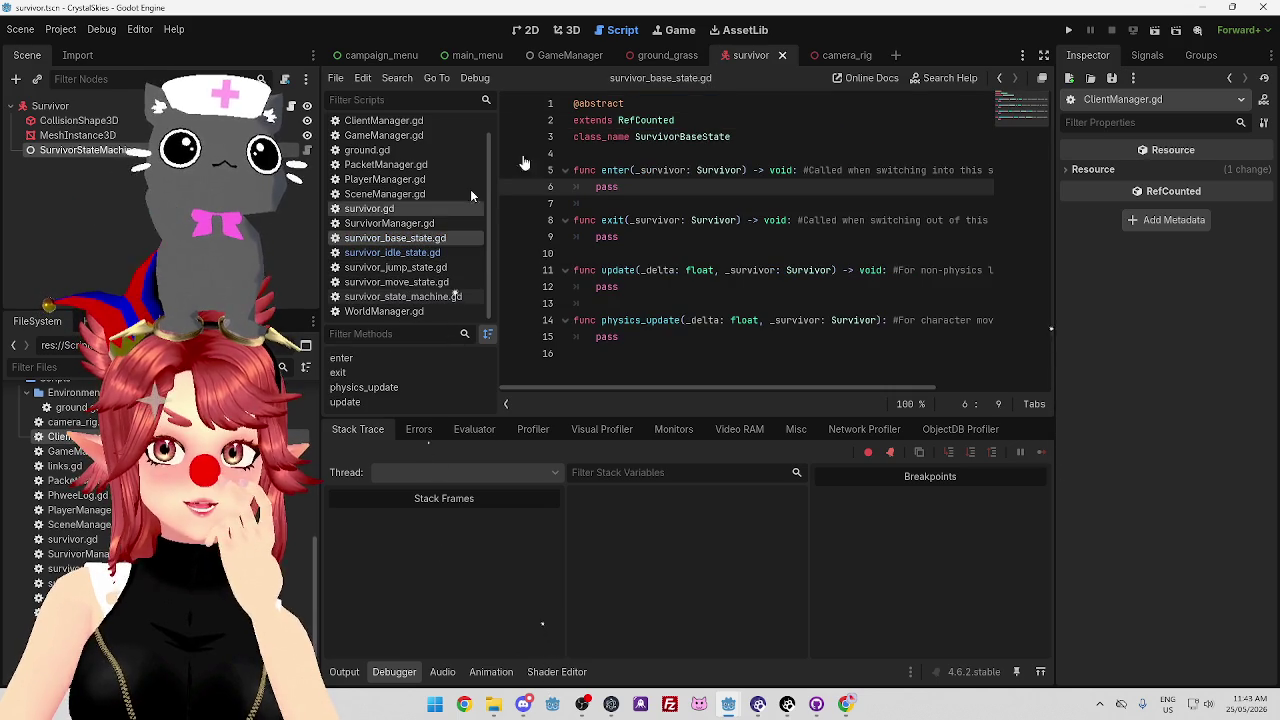
pyautogui.click(574, 104)
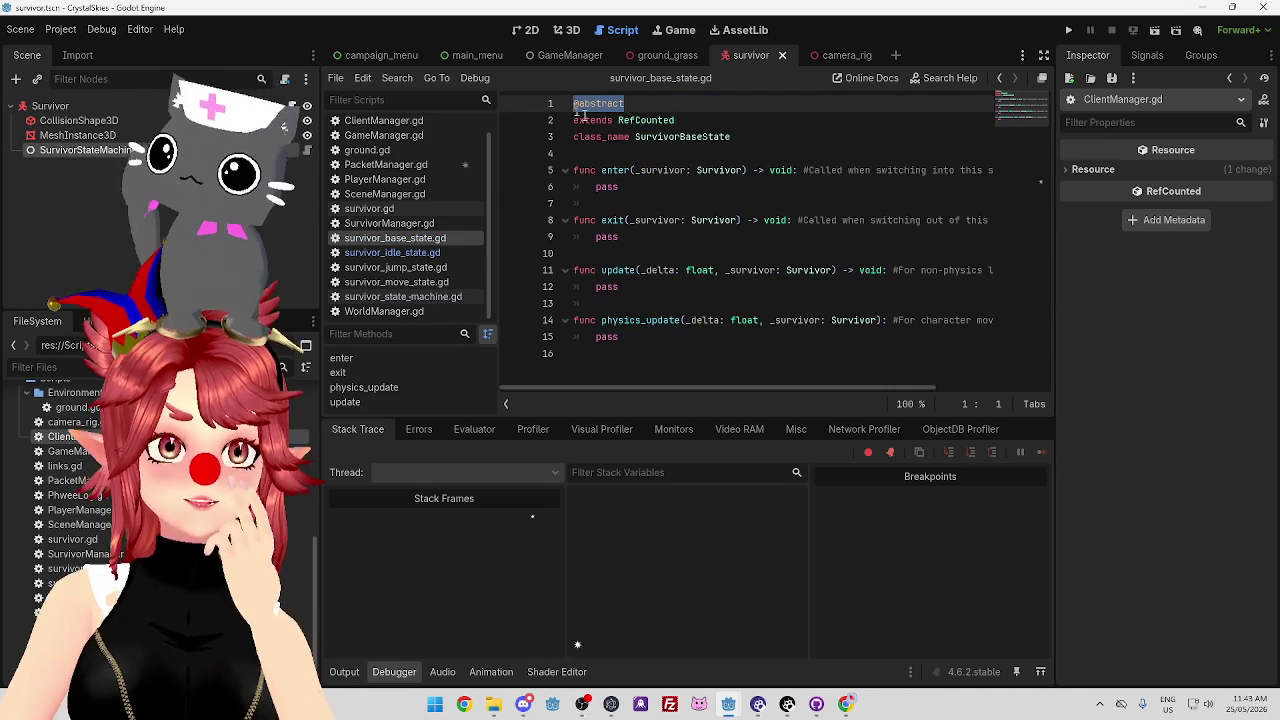
pyautogui.click(732, 184)
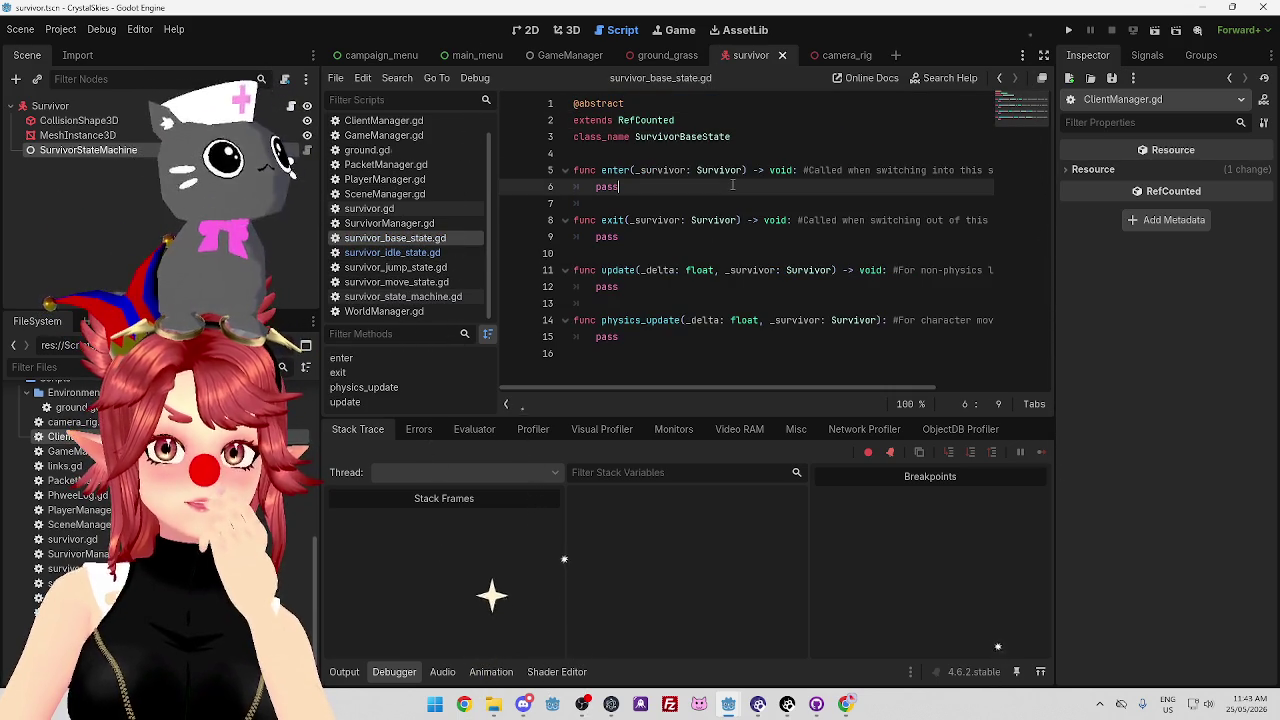
pyautogui.click(418, 252)
pyautogui.click(418, 267)
pyautogui.click(421, 283)
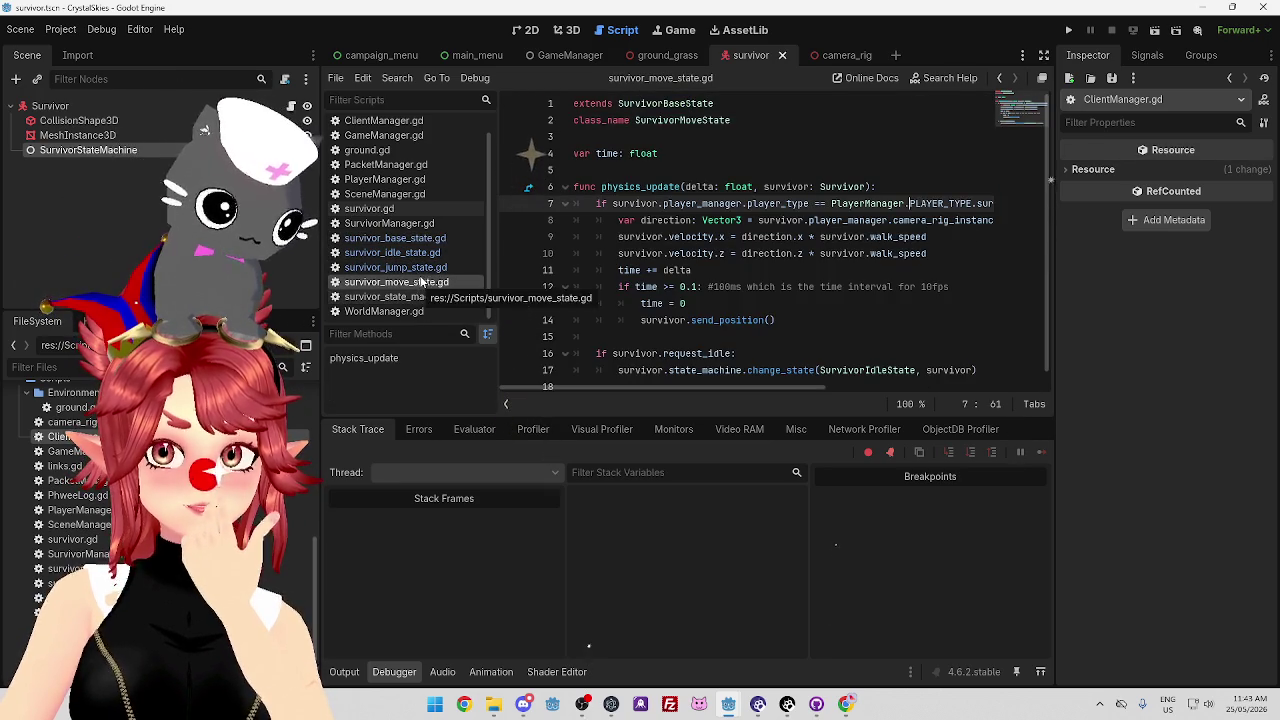
pyautogui.scroll(-1, 774, 297)
pyautogui.click(418, 238)
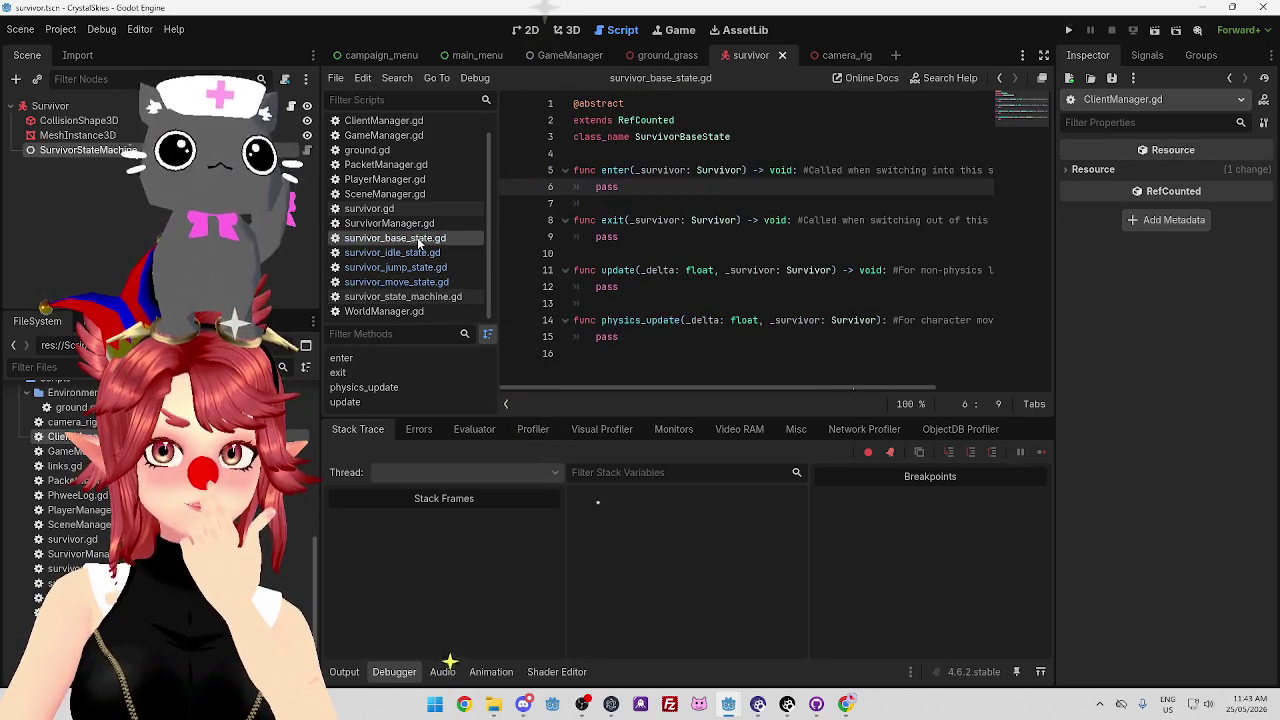
pyautogui.click(420, 267)
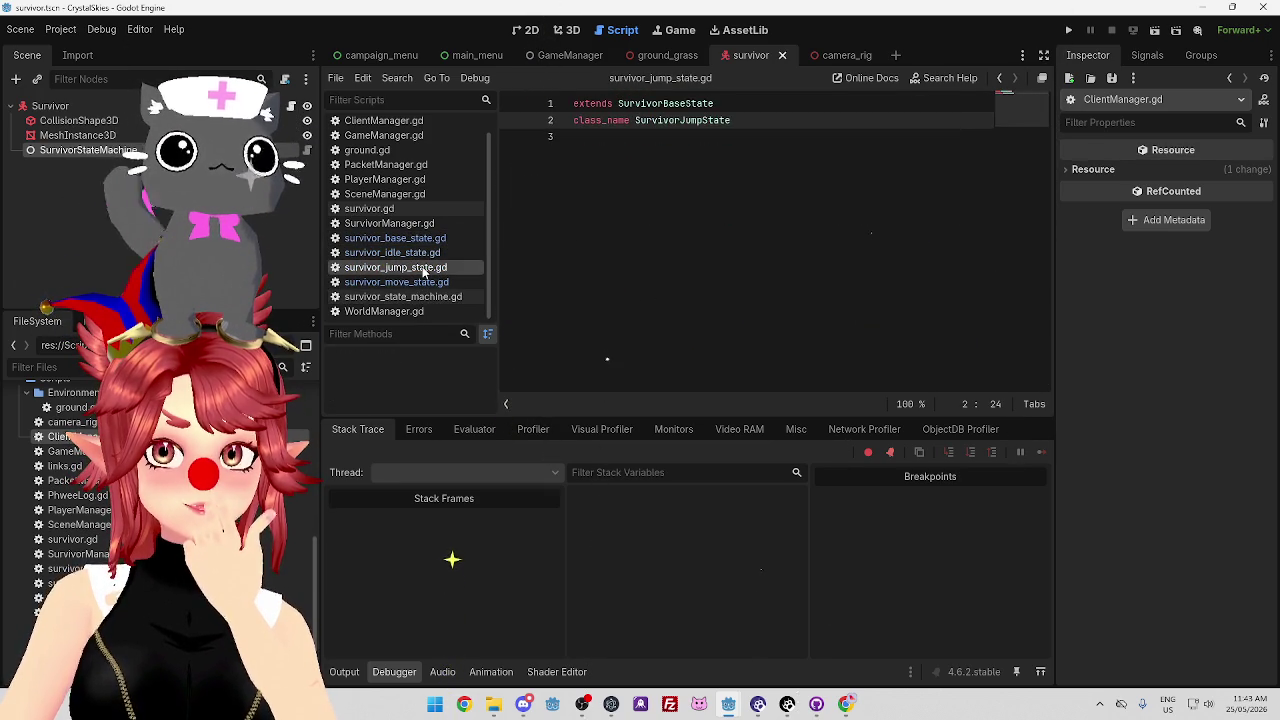
pyautogui.click(422, 282)
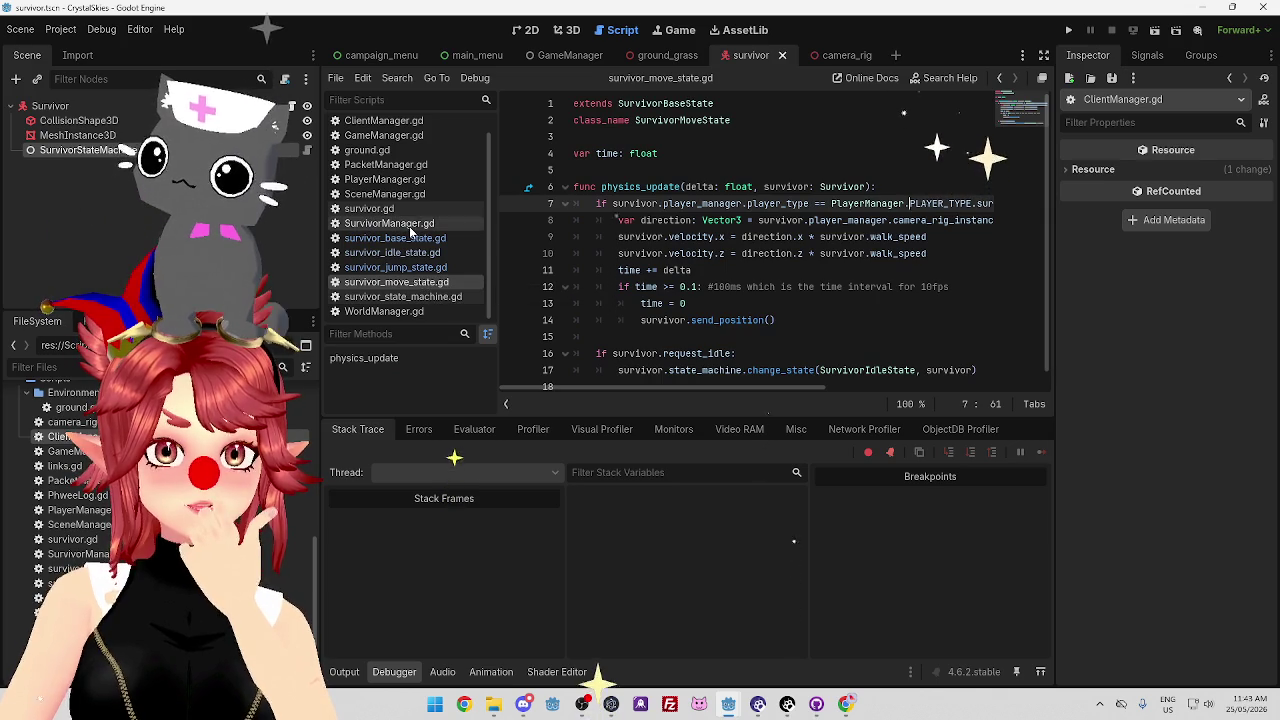
pyautogui.click(437, 238)
pyautogui.moveTo(601, 170)
pyautogui.mouseDown()
pyautogui.moveTo(717, 334)
pyautogui.moveTo(706, 348)
pyautogui.mouseUp()
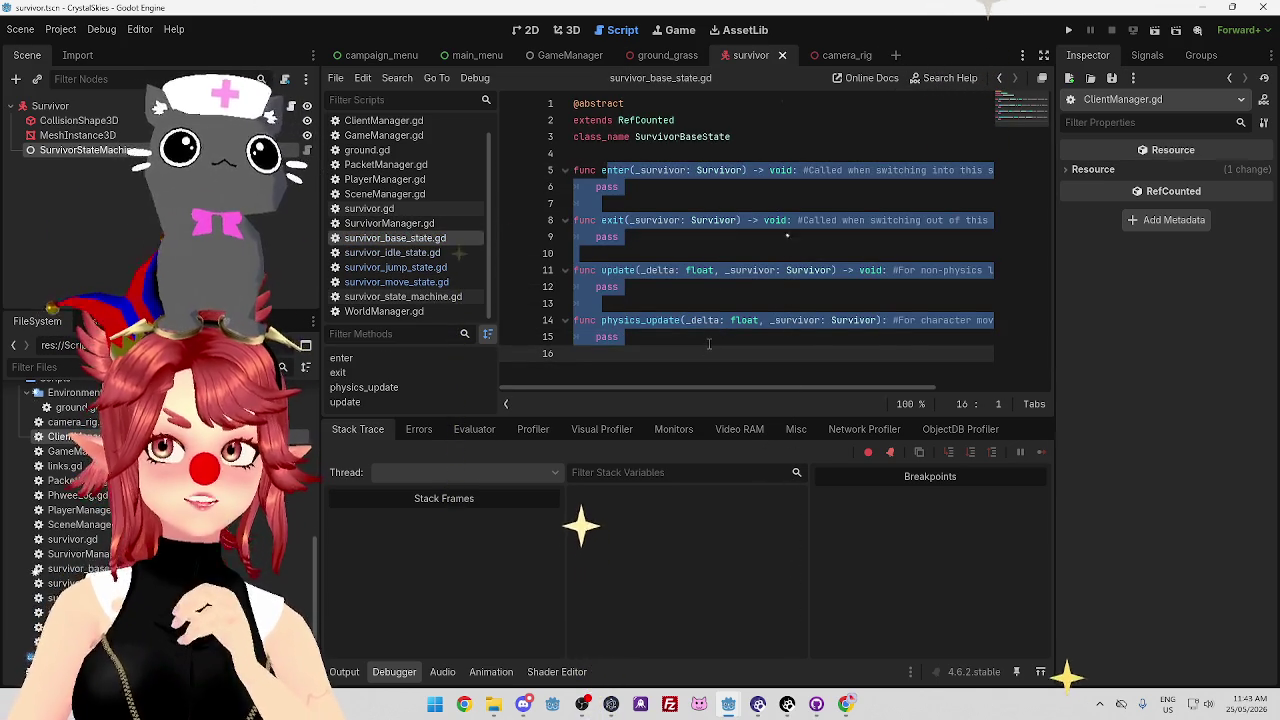
pyautogui.click(692, 336)
pyautogui.moveTo(692, 336); pyautogui.dragTo(575, 170)
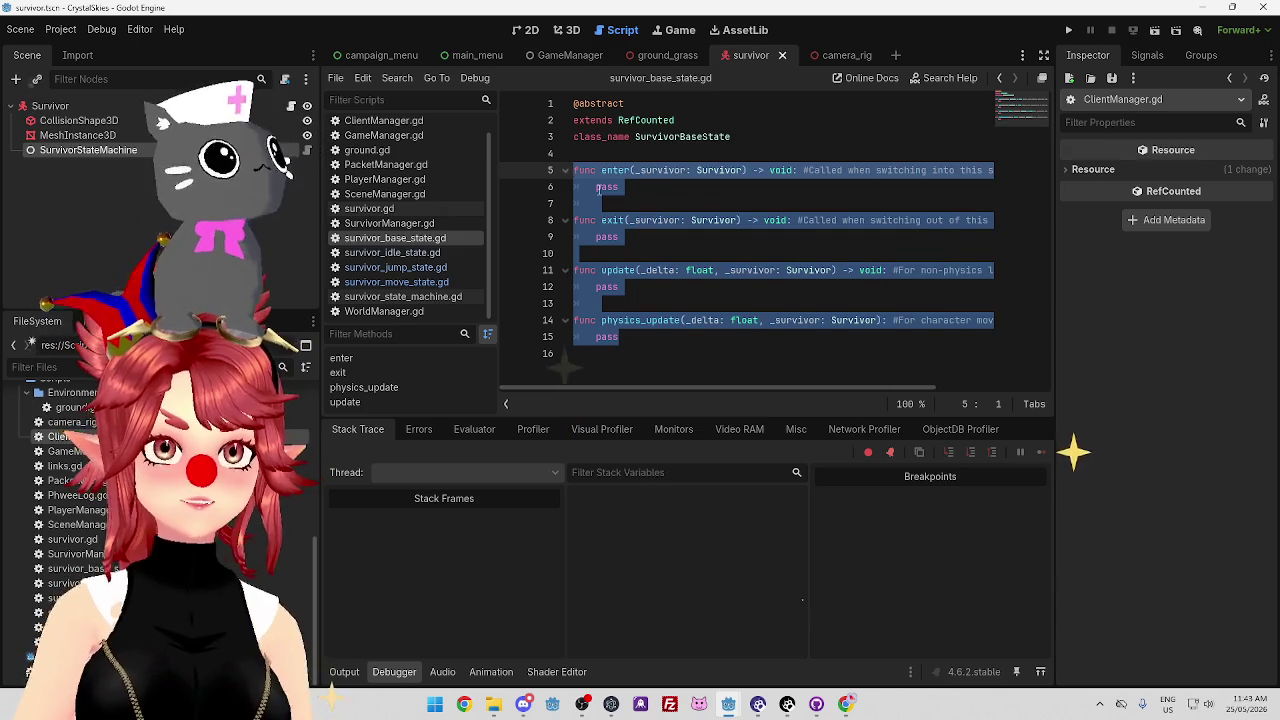
pyautogui.click(642, 255)
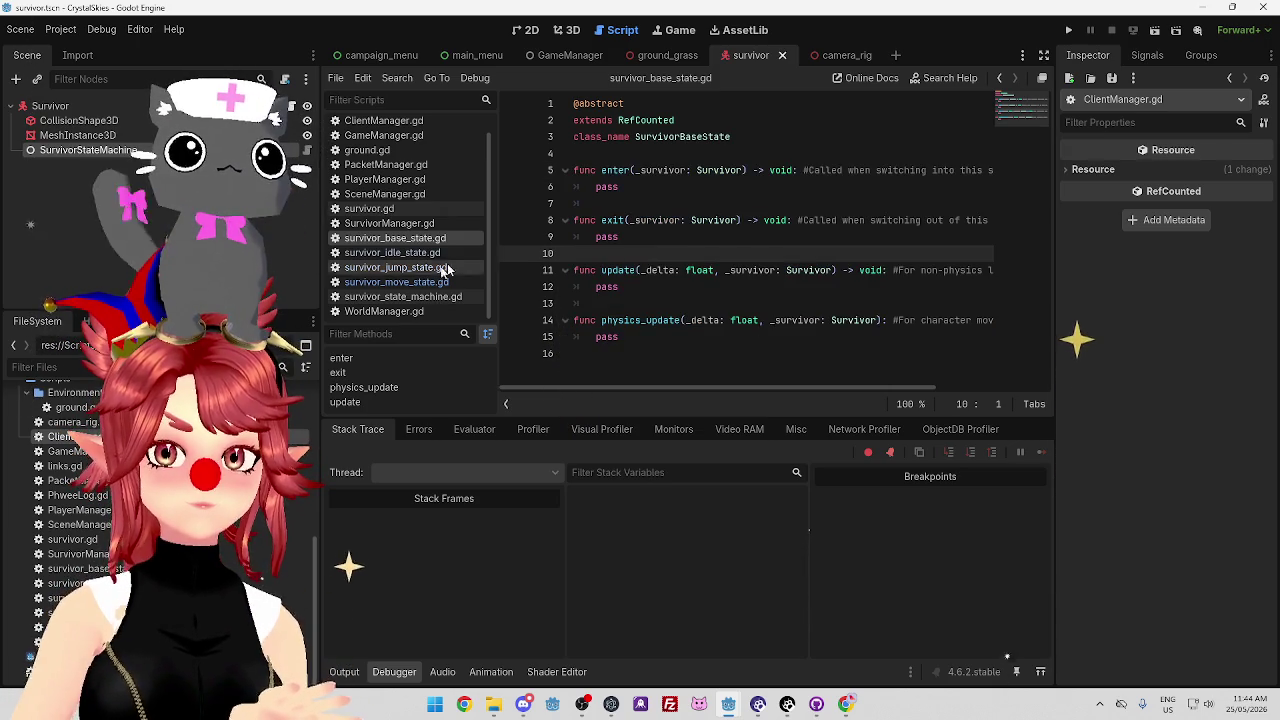
pyautogui.click(420, 297)
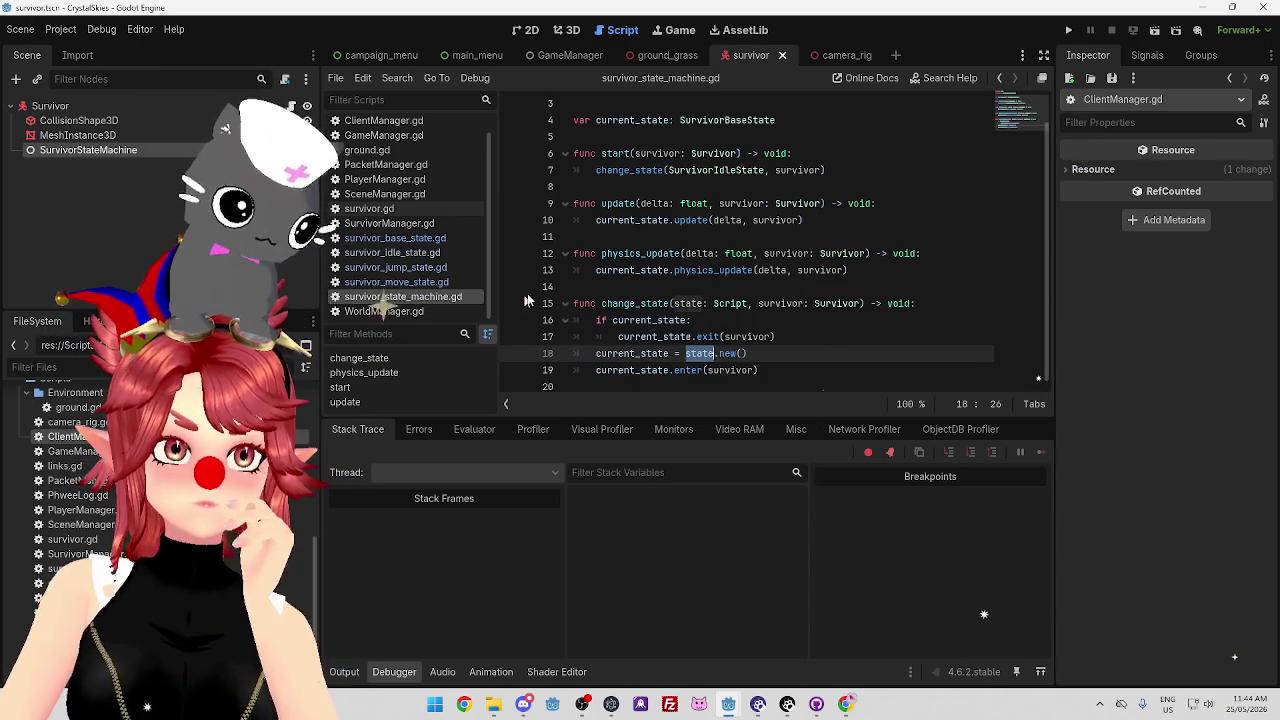
# Inspect the state.new() and enter(survivor) lines in the state machine's change_state.
pyautogui.click(786, 351)
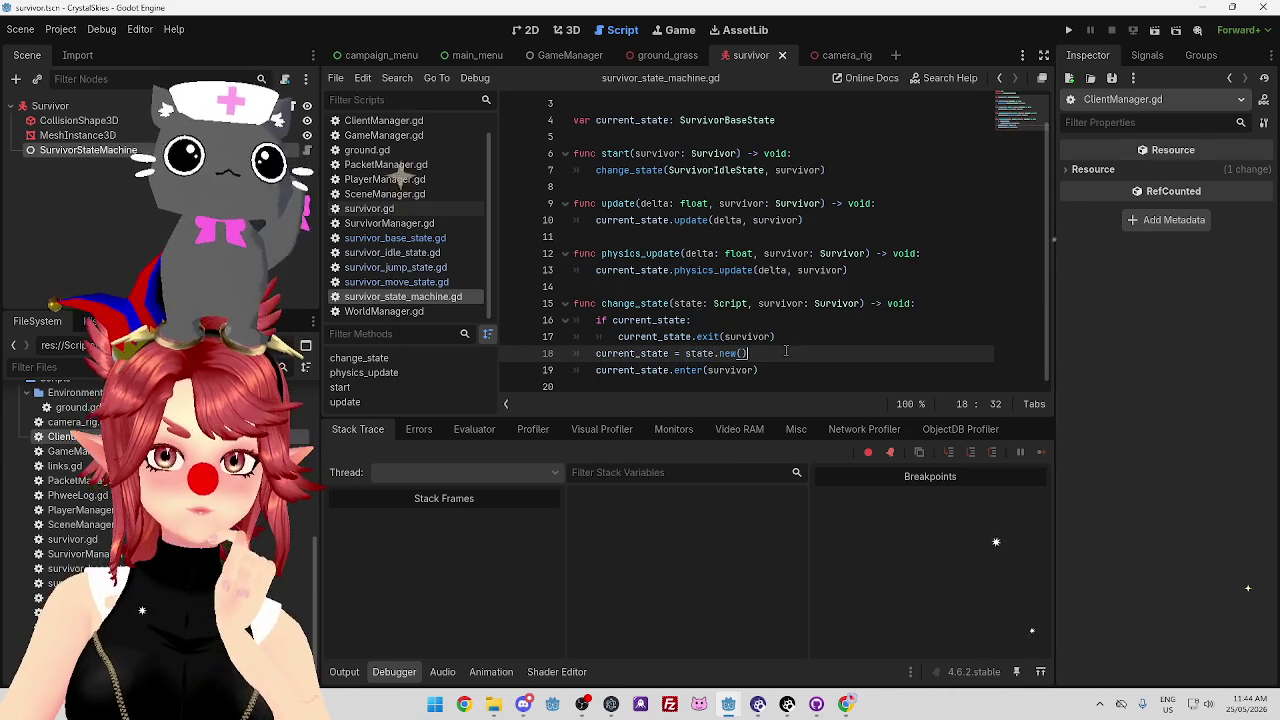
pyautogui.moveTo(685, 353); pyautogui.dragTo(787, 364)
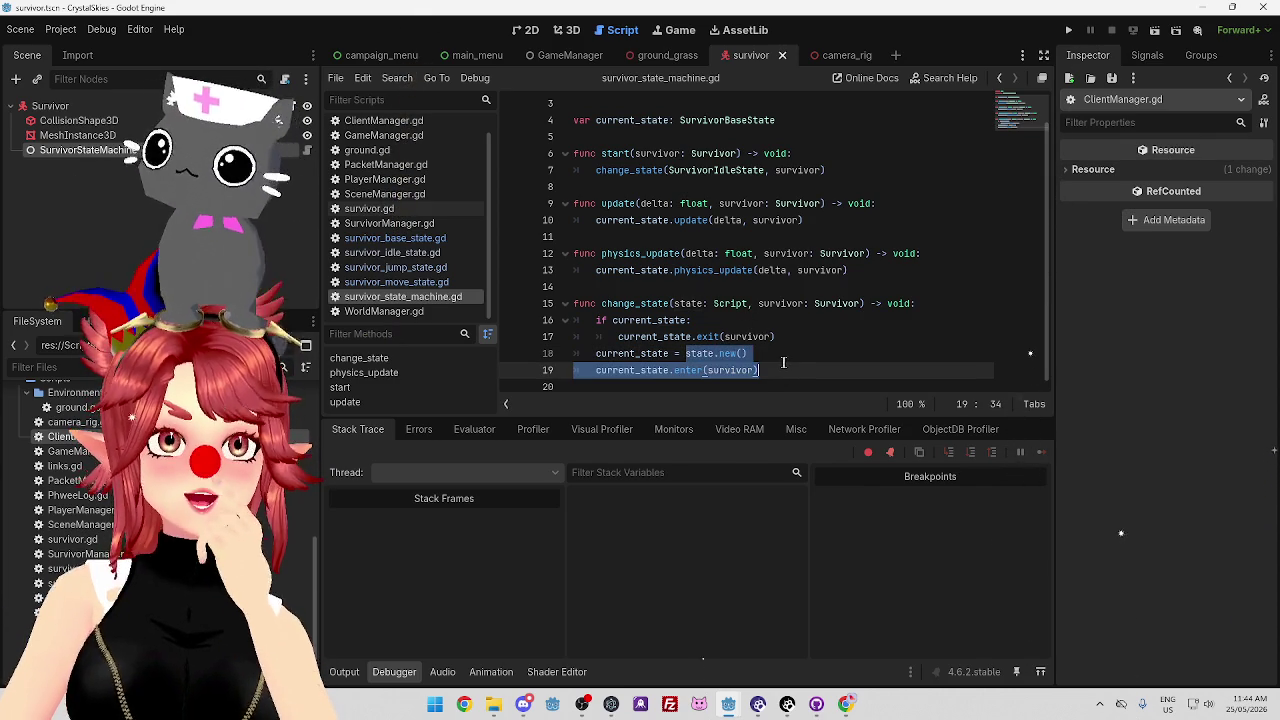
pyautogui.click(772, 285)
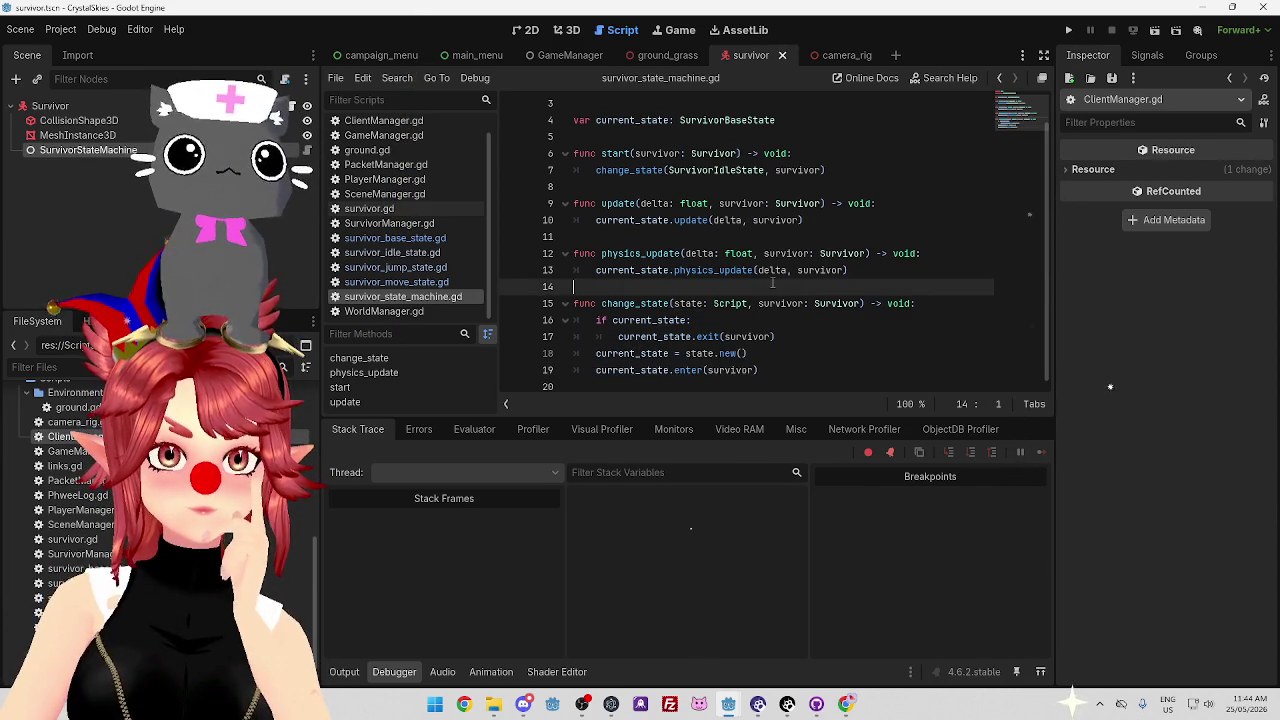
# Delete the final 'e' of physics_update on line 14 of survivor_base_state.gd.
pyautogui.click(424, 238)
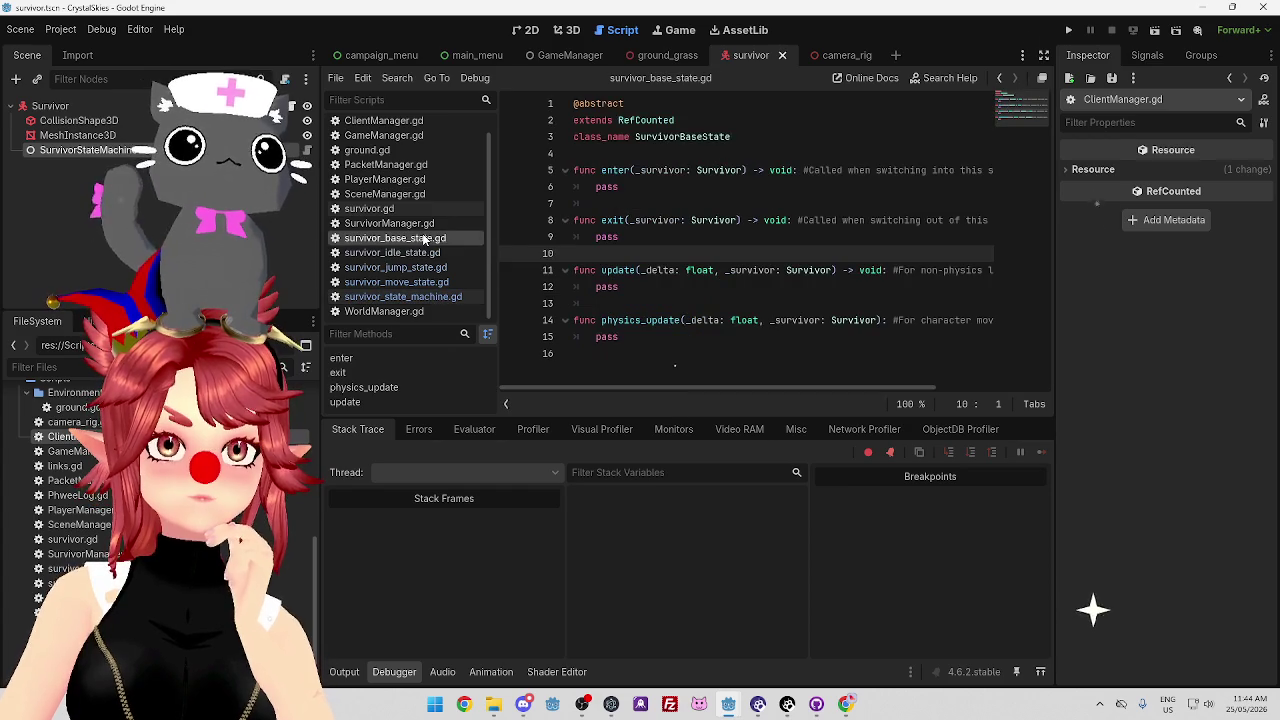
pyautogui.click(756, 244)
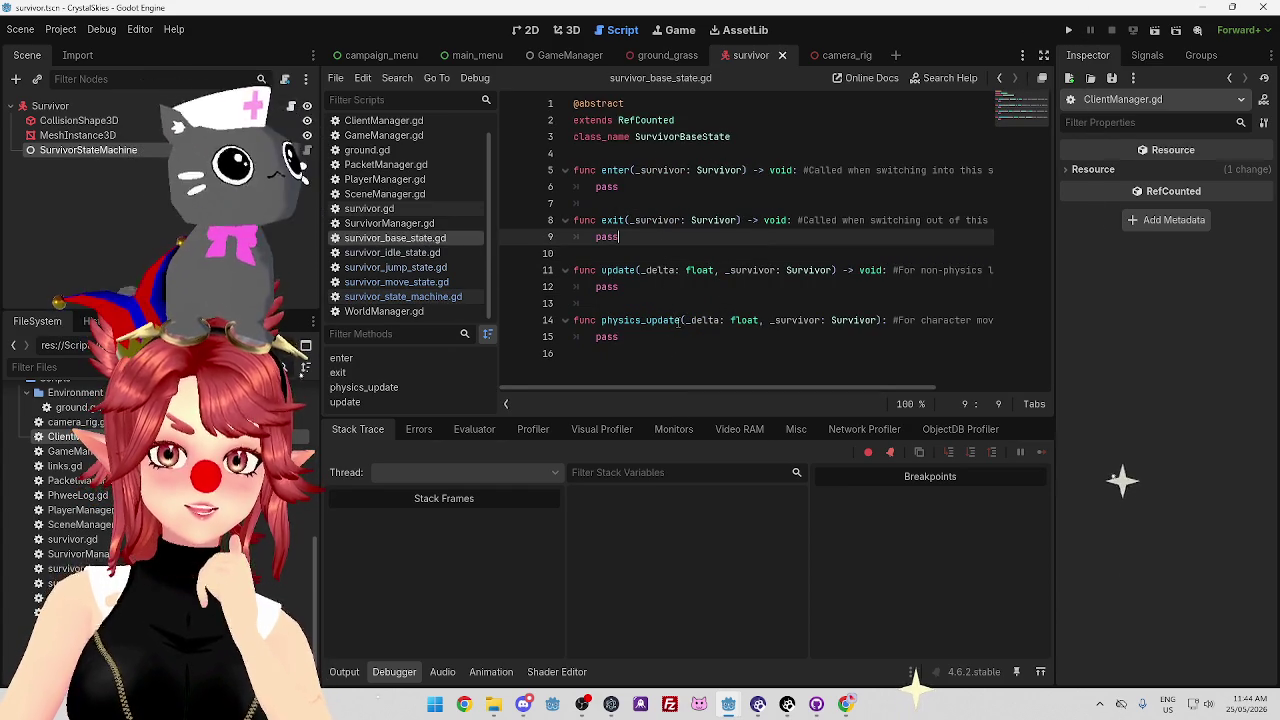
pyautogui.click(680, 321)
pyautogui.press('Delete')
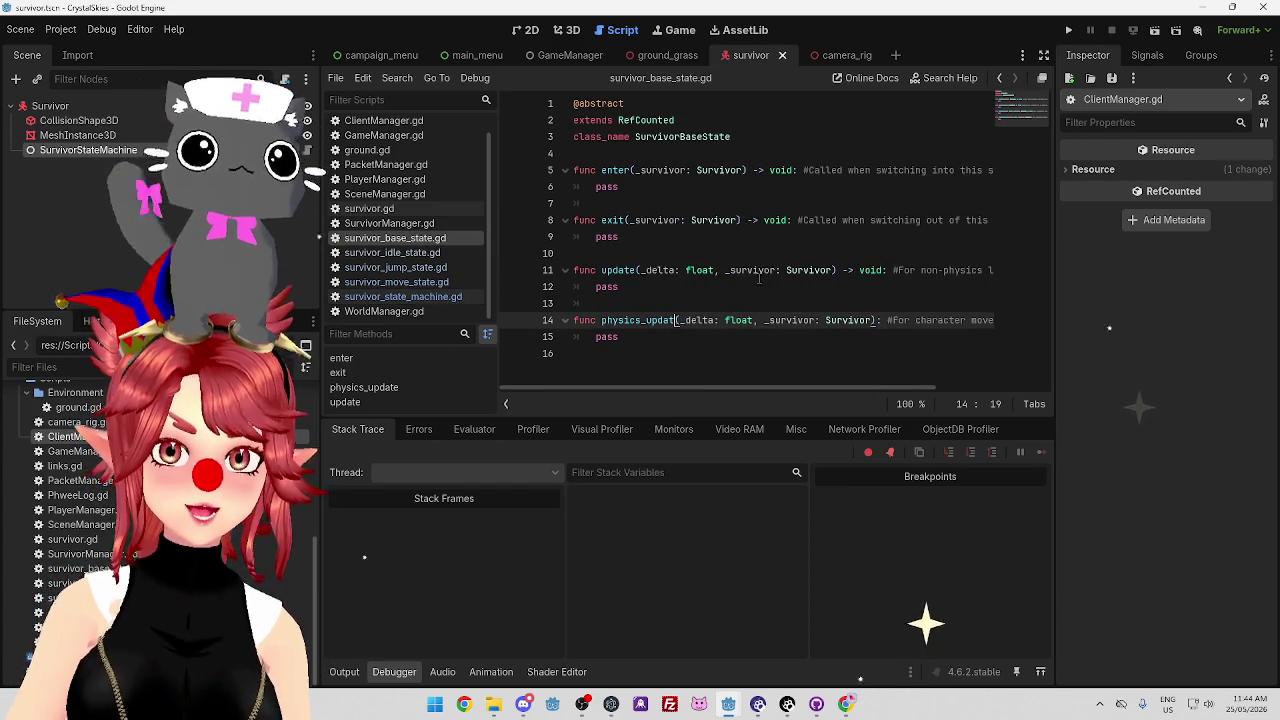
# Look at survivor_idle_state.gd's physics_update override and its move_toward documentation.
pyautogui.click(760, 293)
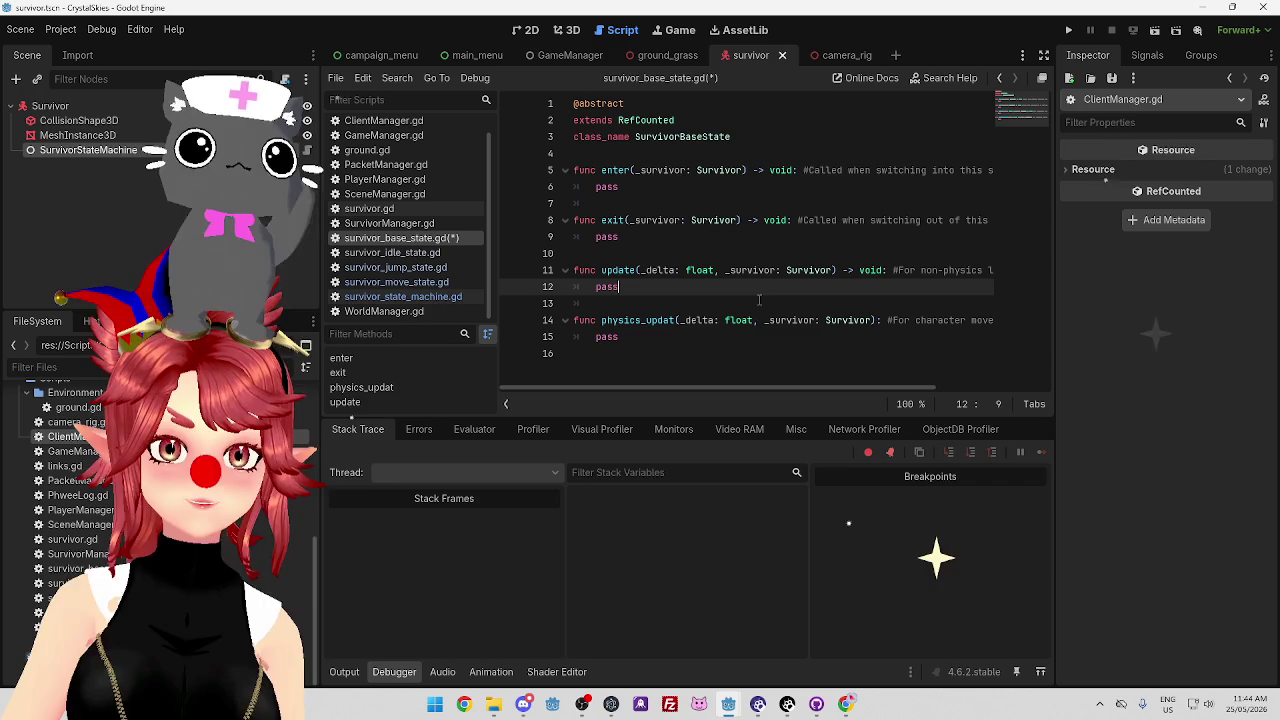
pyautogui.click(390, 252)
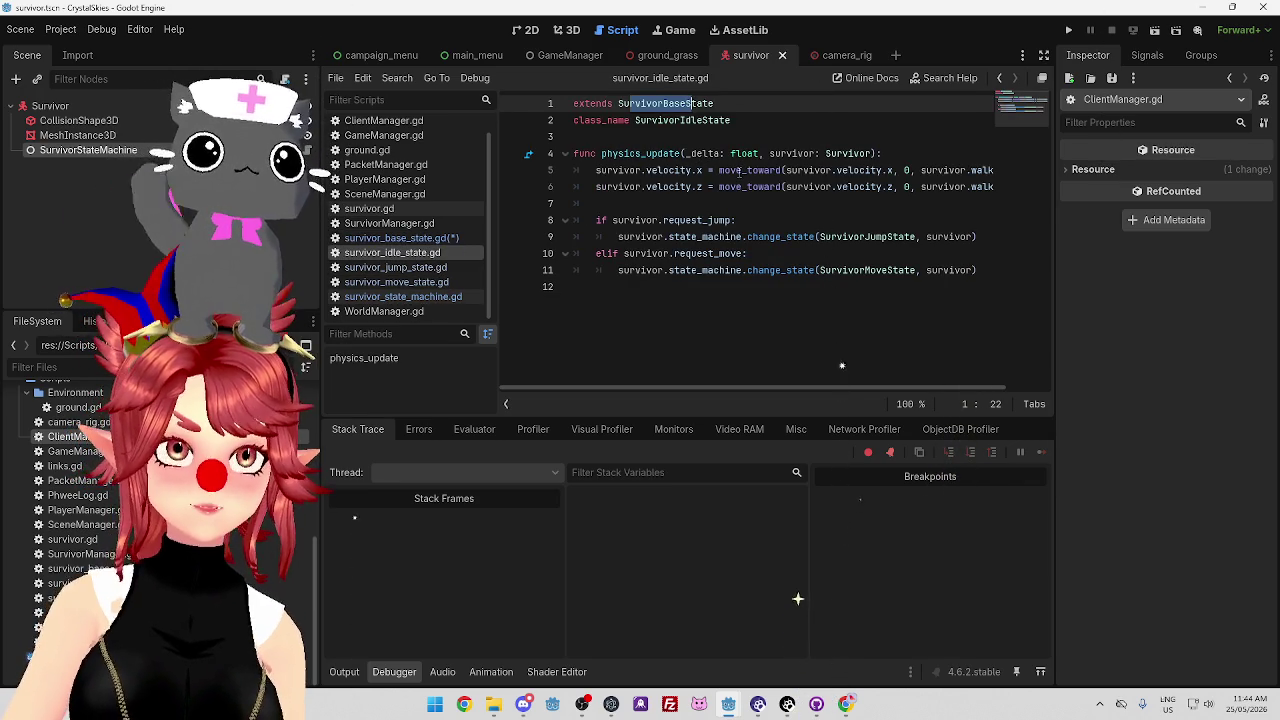
pyautogui.moveTo(740, 171)
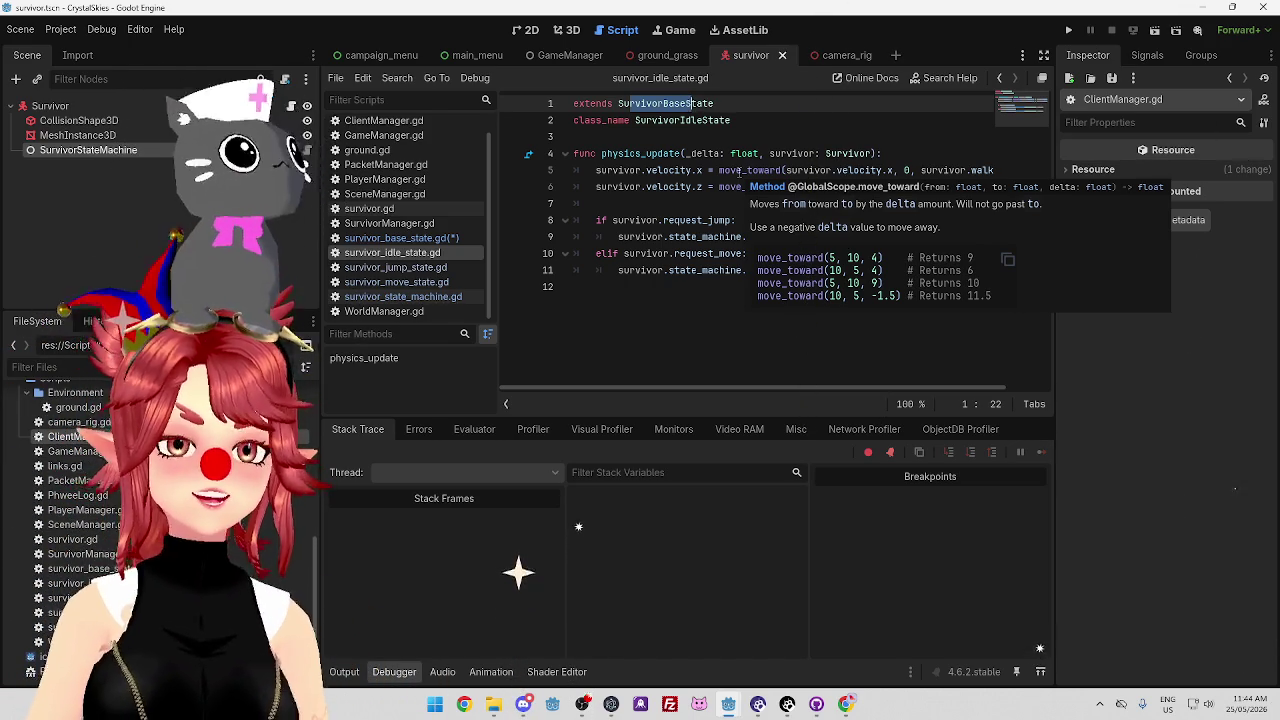
pyautogui.click(752, 118)
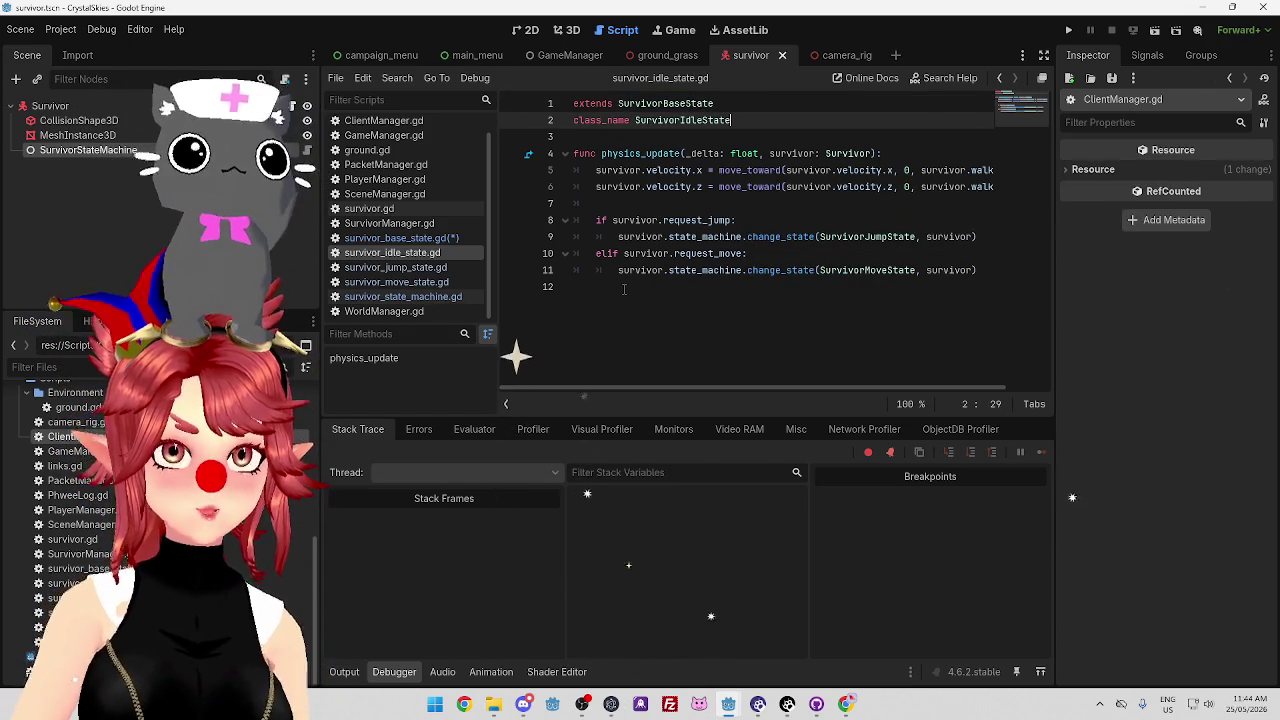
# Retype the 'e' to restore physics_update on line 14, then check the idle state's matching function.
pyautogui.click(395, 238)
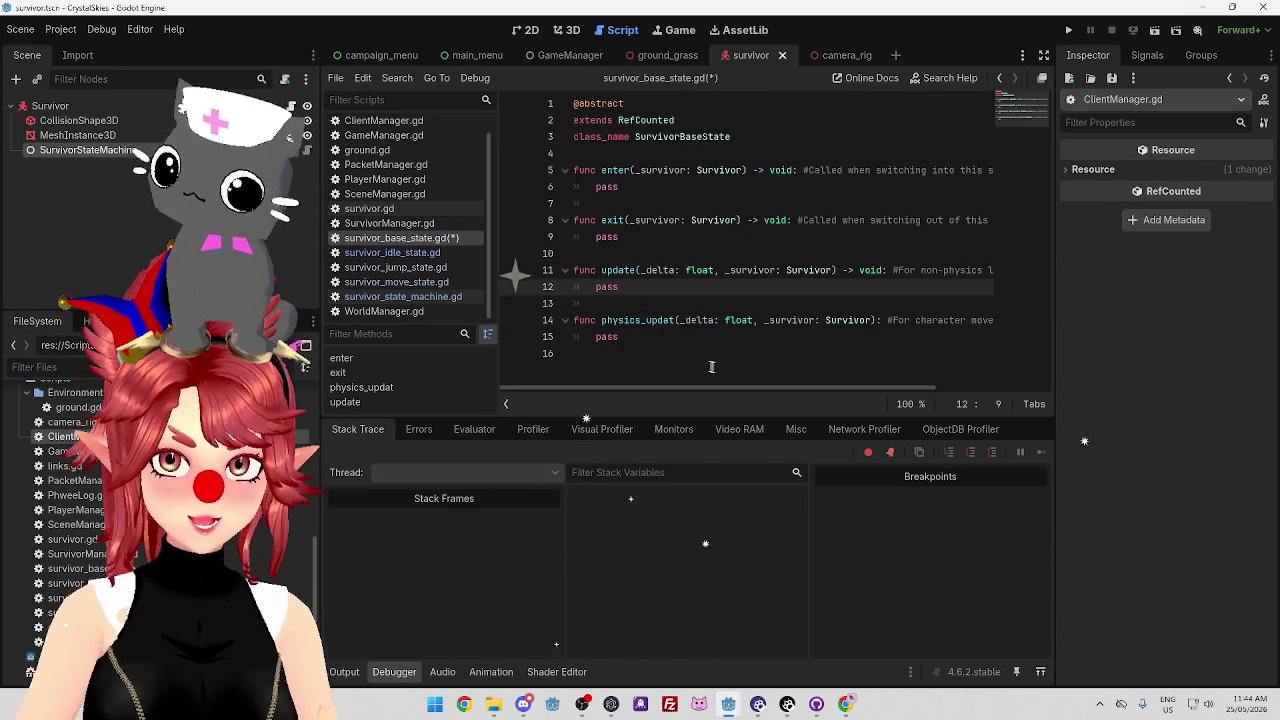
pyautogui.click(678, 320)
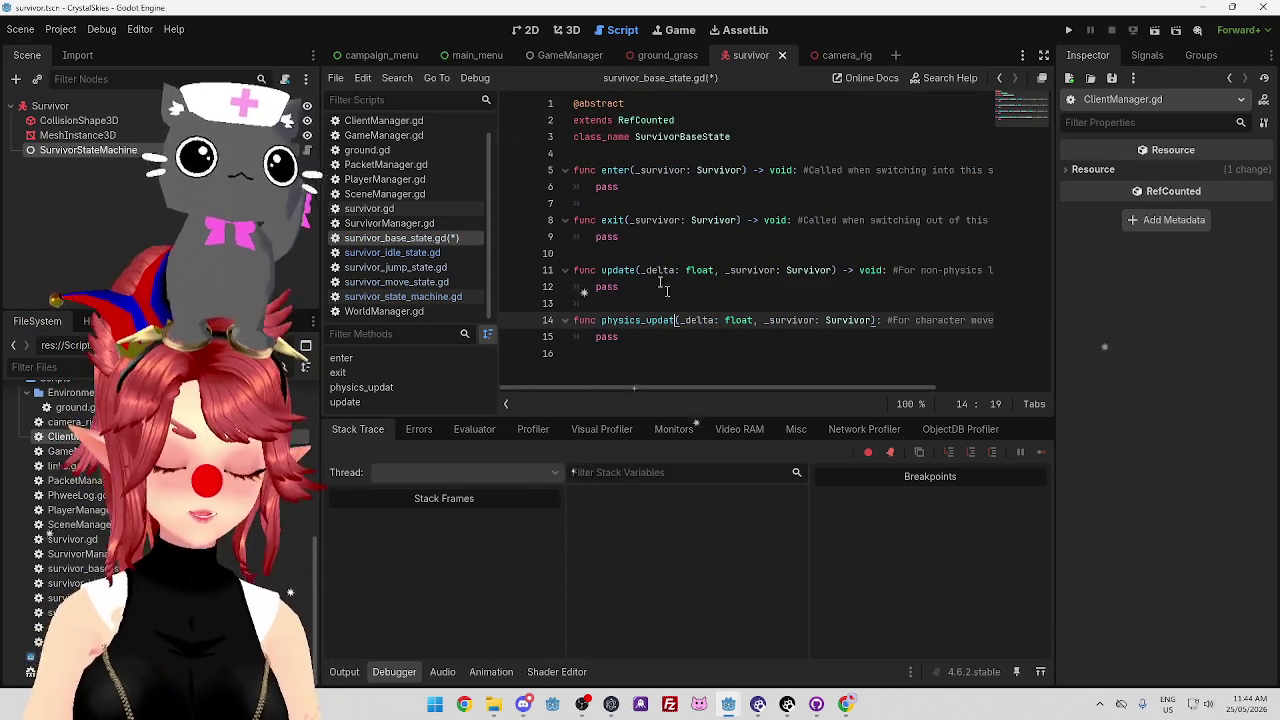
pyautogui.write('e')
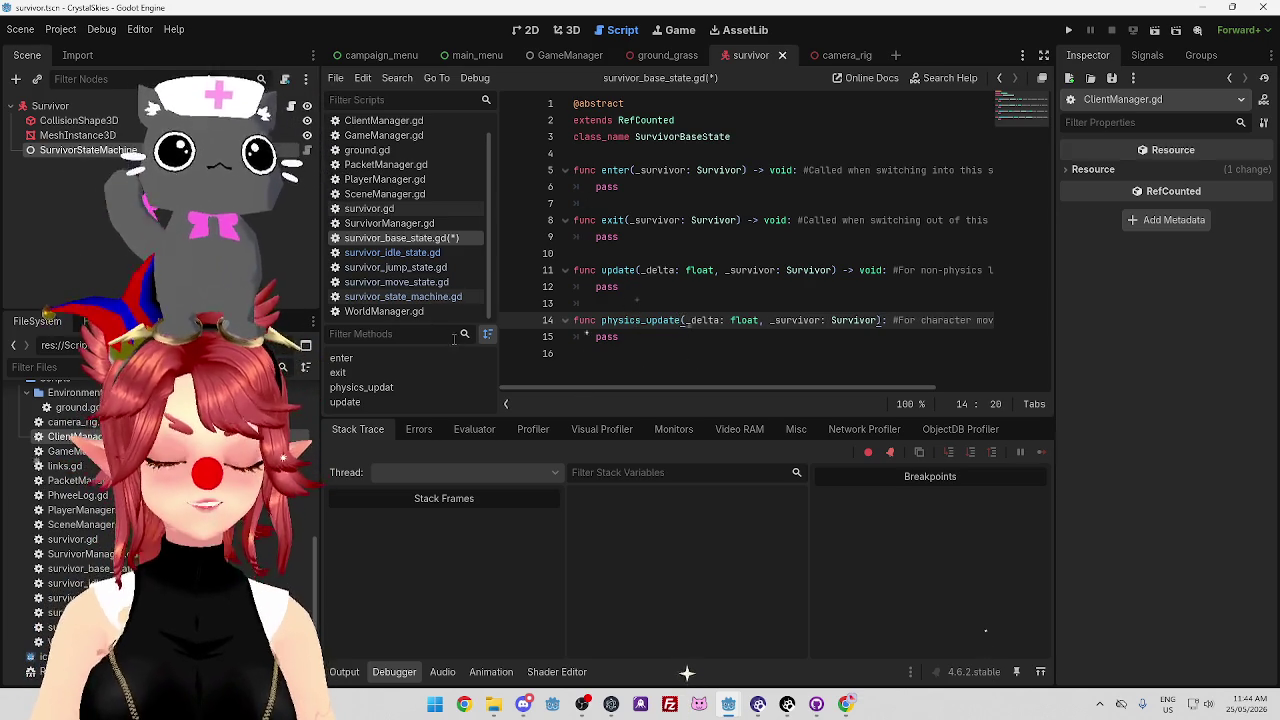
pyautogui.click(400, 252)
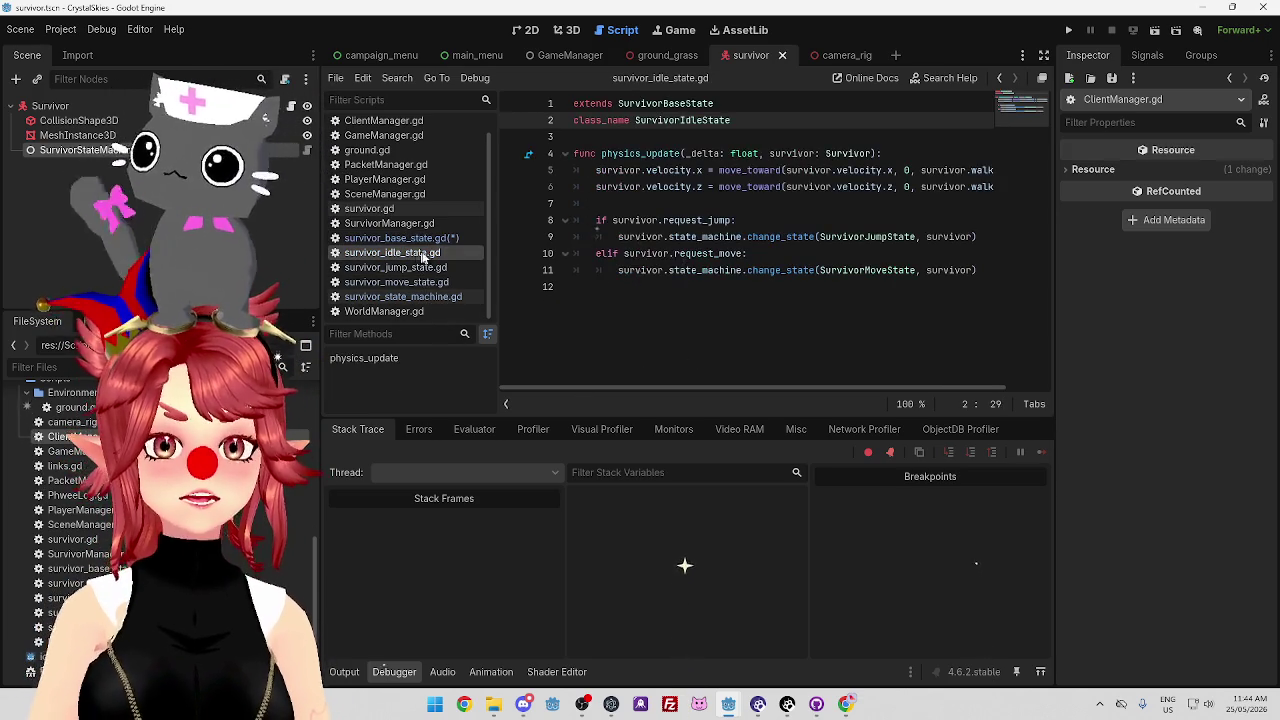
pyautogui.click(683, 153)
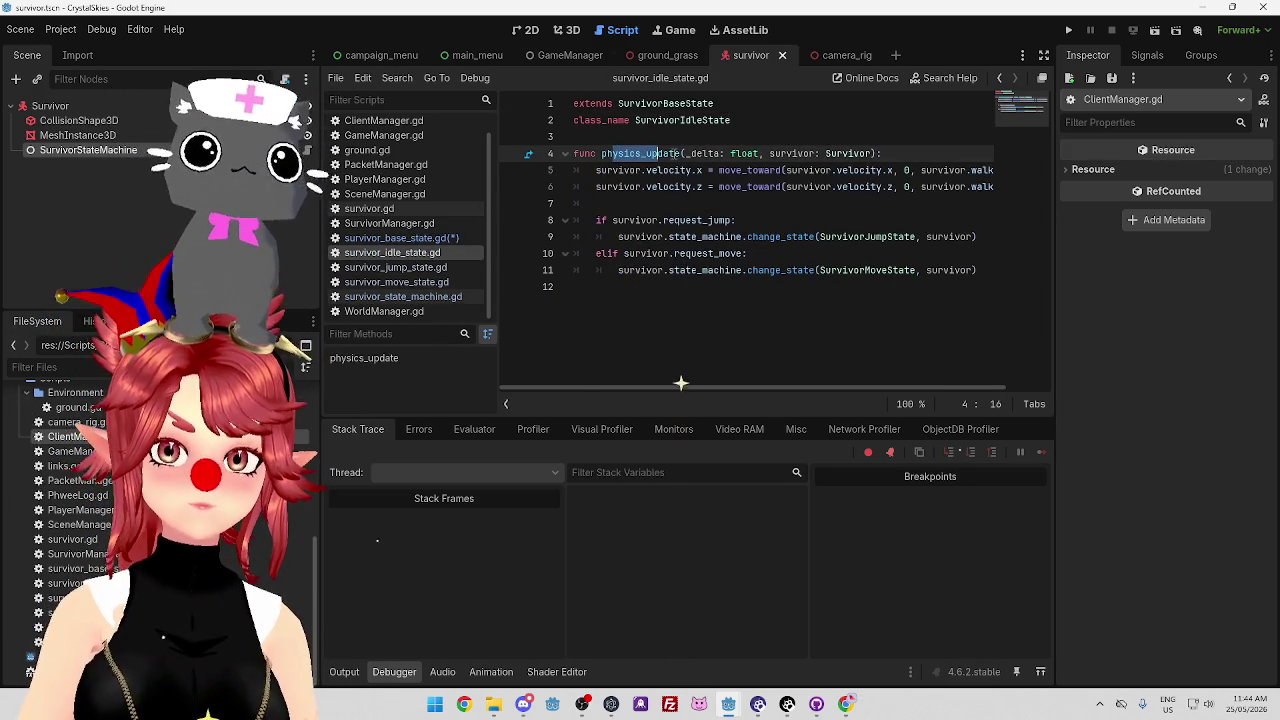
pyautogui.press('Down')
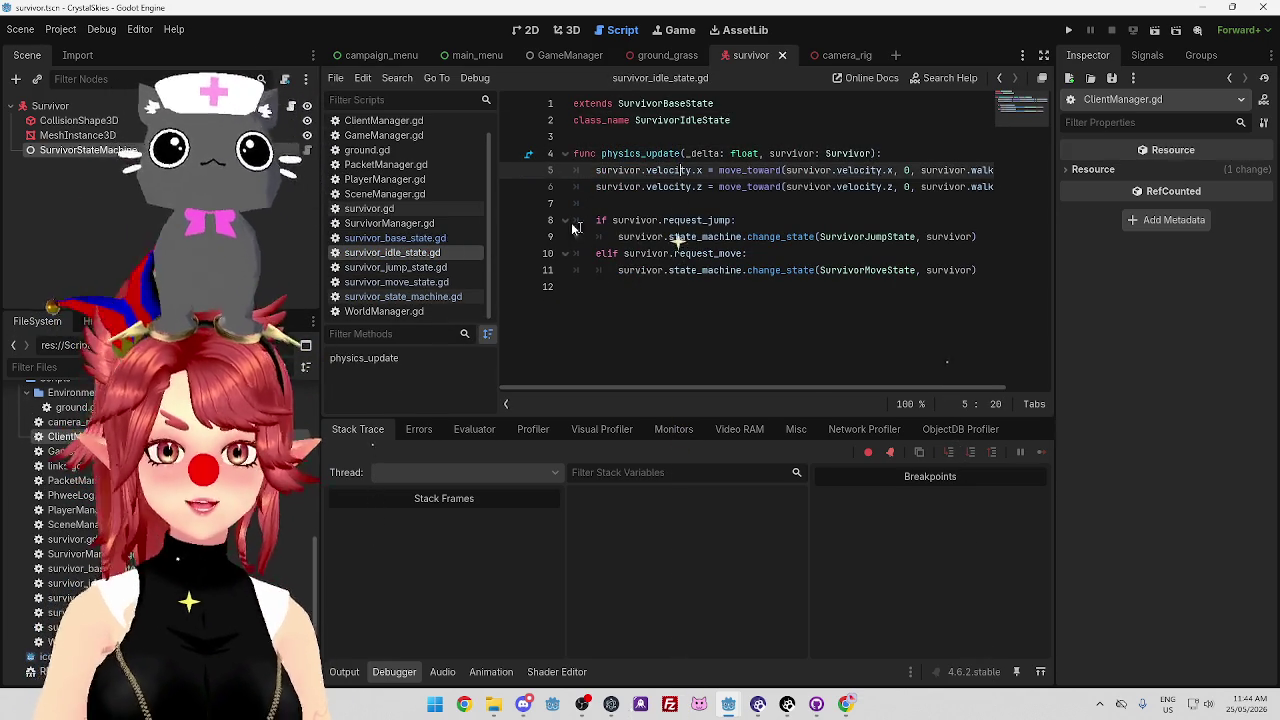
# Compare change_state's current_state.enter call with the idle and base state scripts.
pyautogui.click(447, 300)
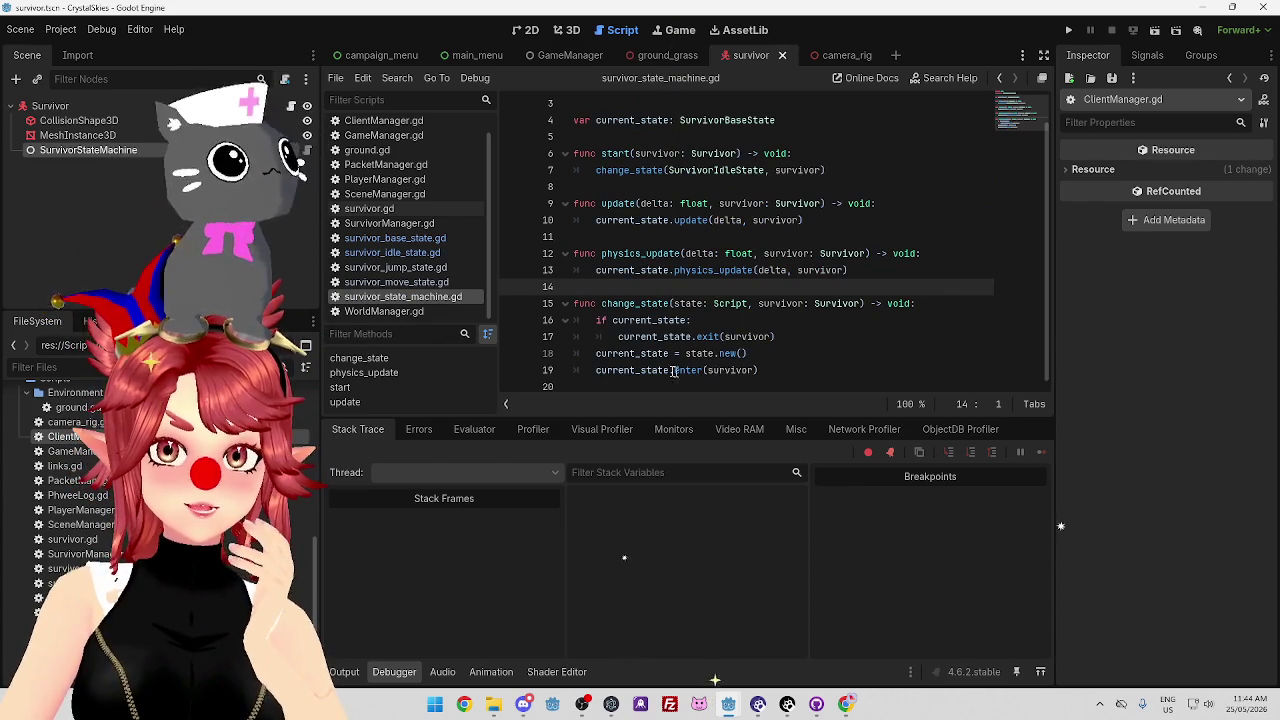
pyautogui.moveTo(608, 371); pyautogui.dragTo(664, 371)
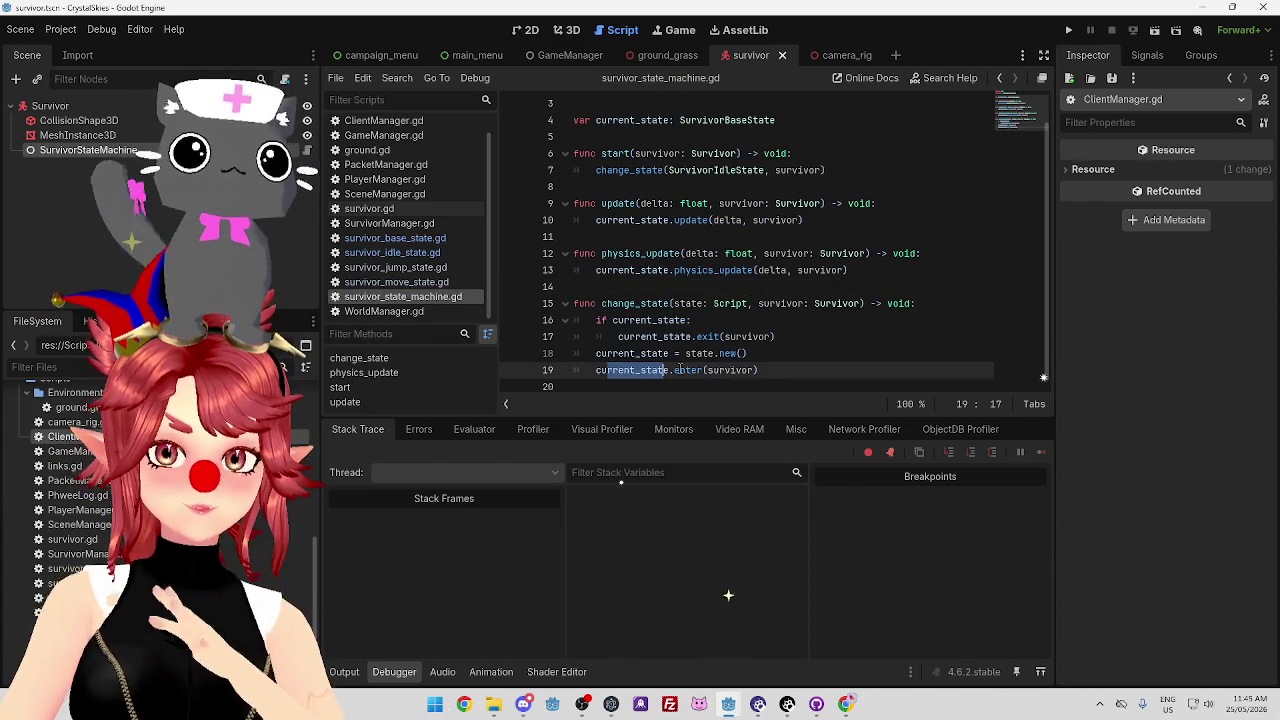
pyautogui.doubleClick(686, 370)
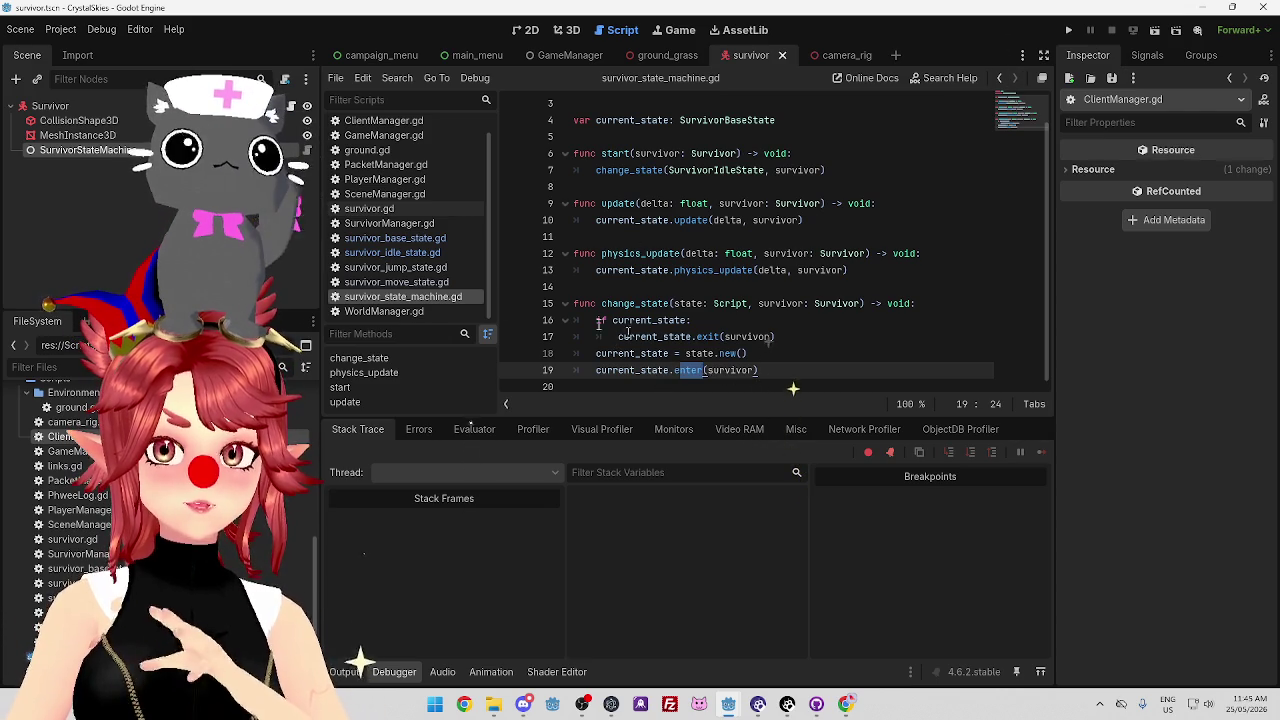
pyautogui.click(415, 254)
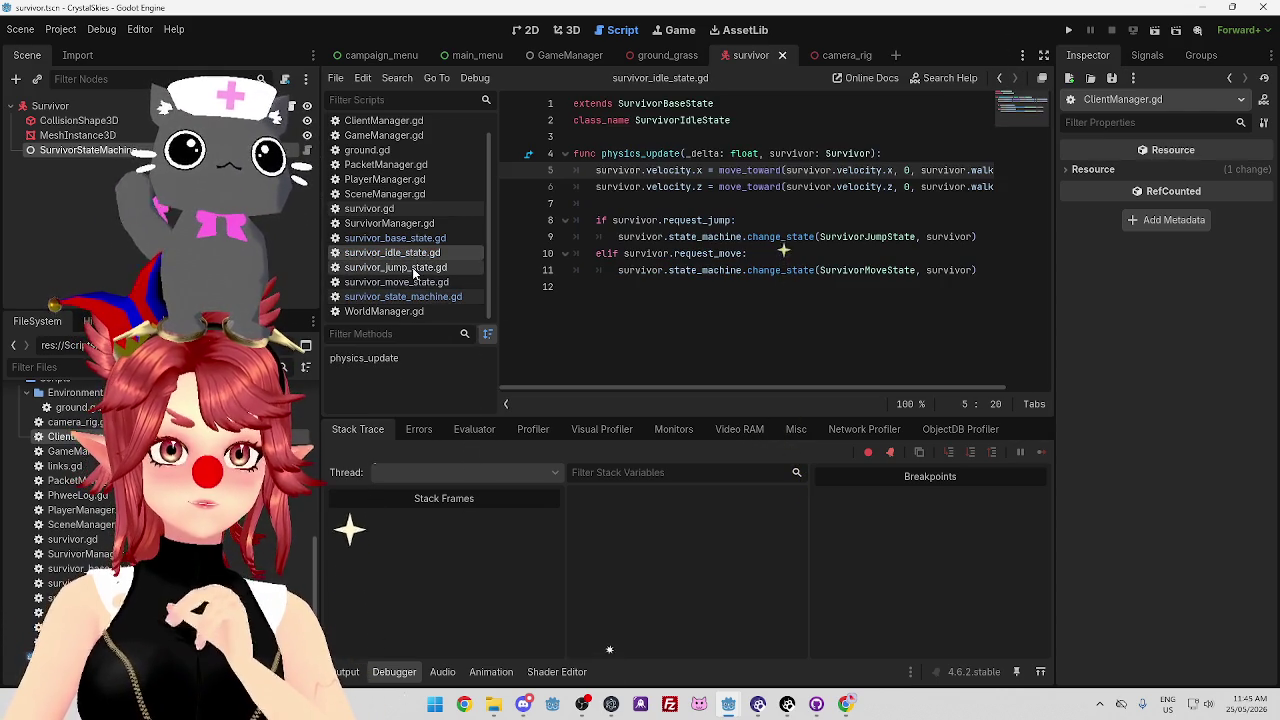
pyautogui.click(417, 297)
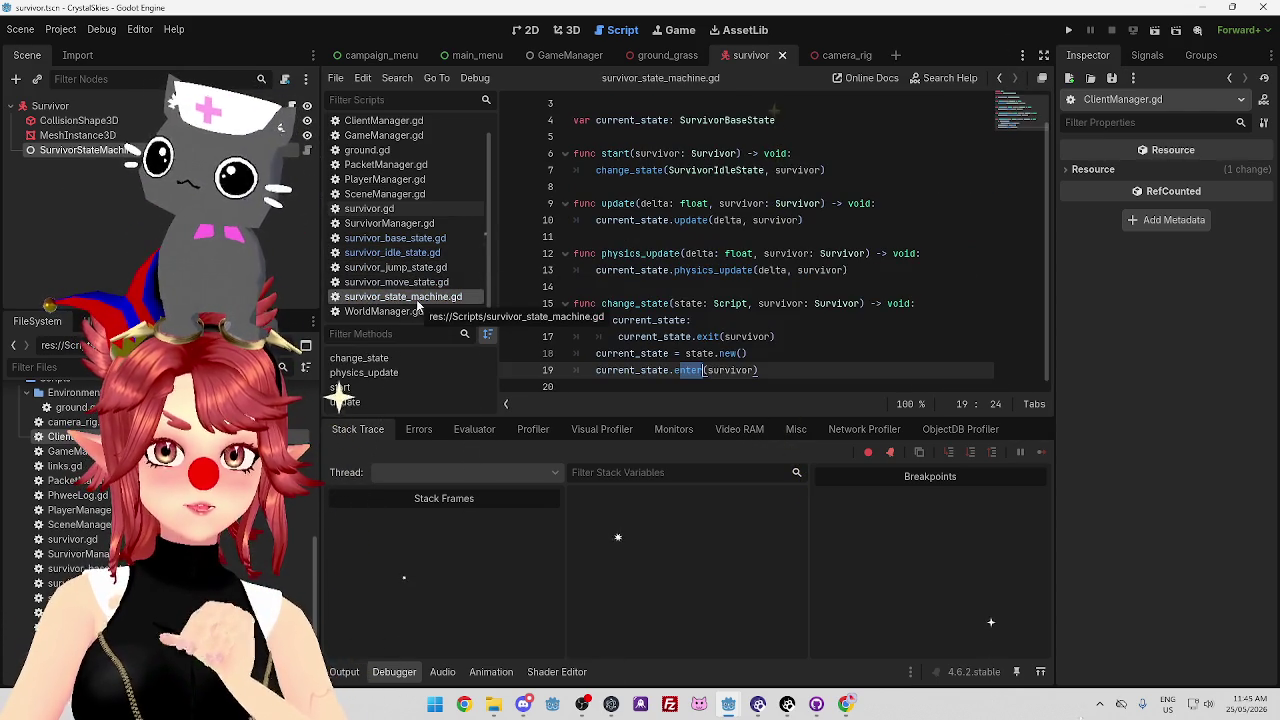
pyautogui.click(415, 254)
pyautogui.click(405, 238)
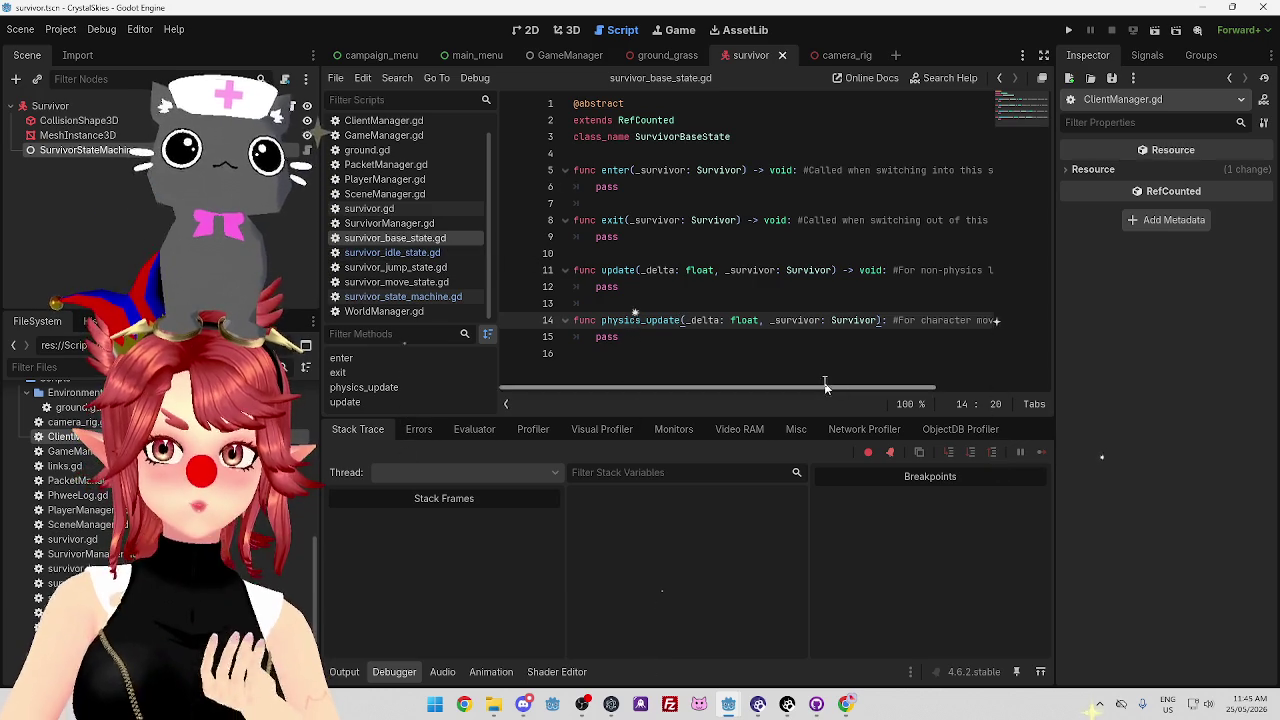
pyautogui.moveTo(820, 390)
pyautogui.mouseDown()
pyautogui.moveTo(880, 390)
pyautogui.moveTo(715, 391)
pyautogui.mouseUp()
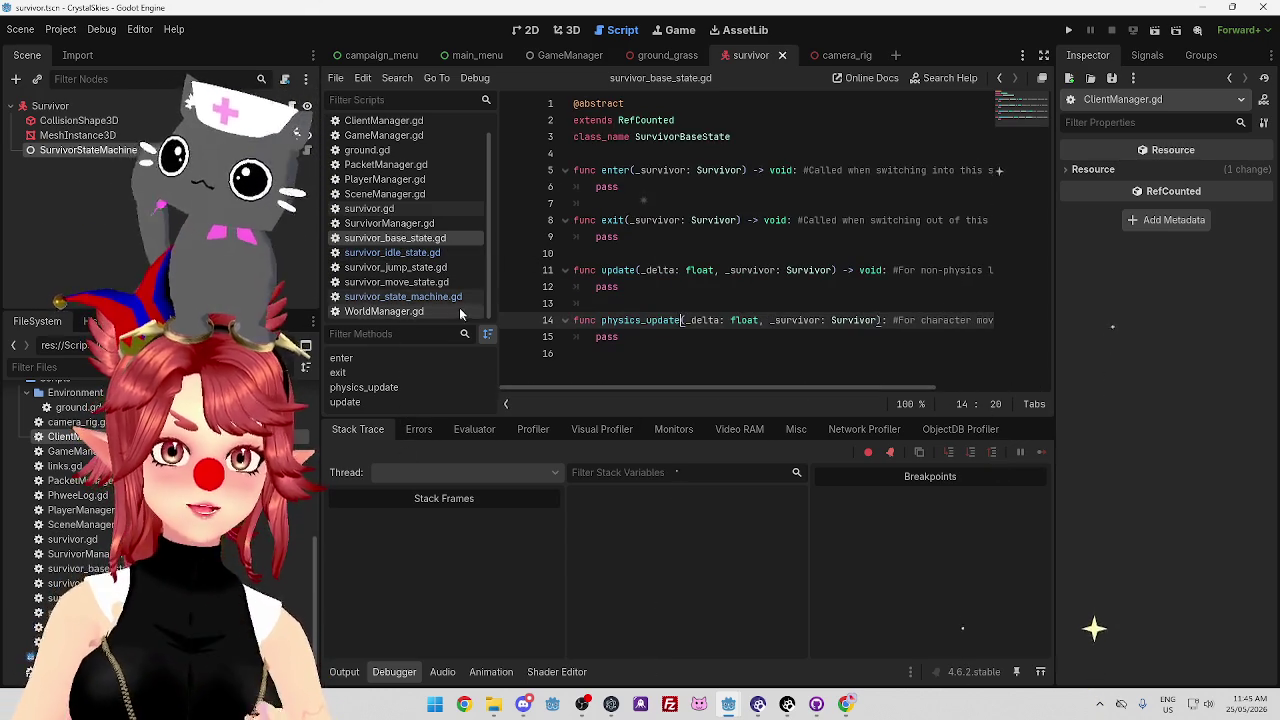
pyautogui.click(453, 298)
# Examine the exit, state.new() and enter calls in change_state, then open survivor.gd.
pyautogui.moveTo(630, 320); pyautogui.dragTo(712, 338)
pyautogui.moveTo(630, 372); pyautogui.dragTo(774, 367)
pyautogui.click(652, 349)
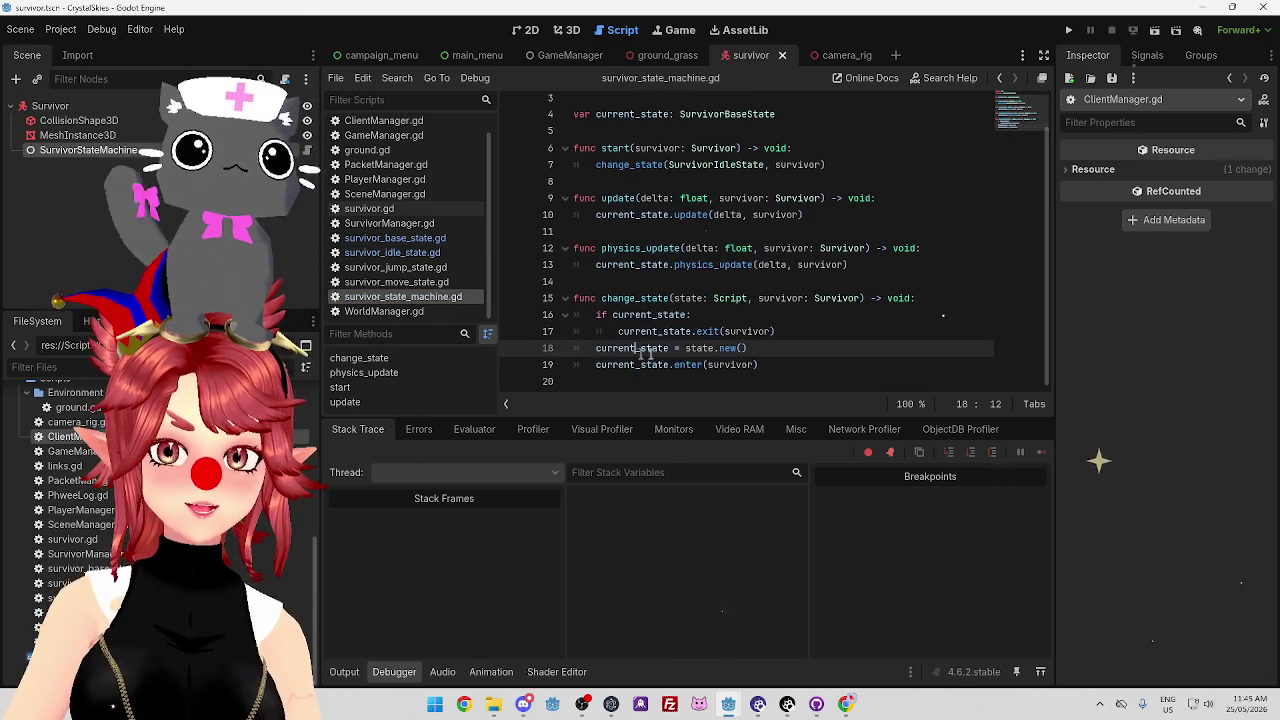
pyautogui.moveTo(786, 348); pyautogui.dragTo(685, 348)
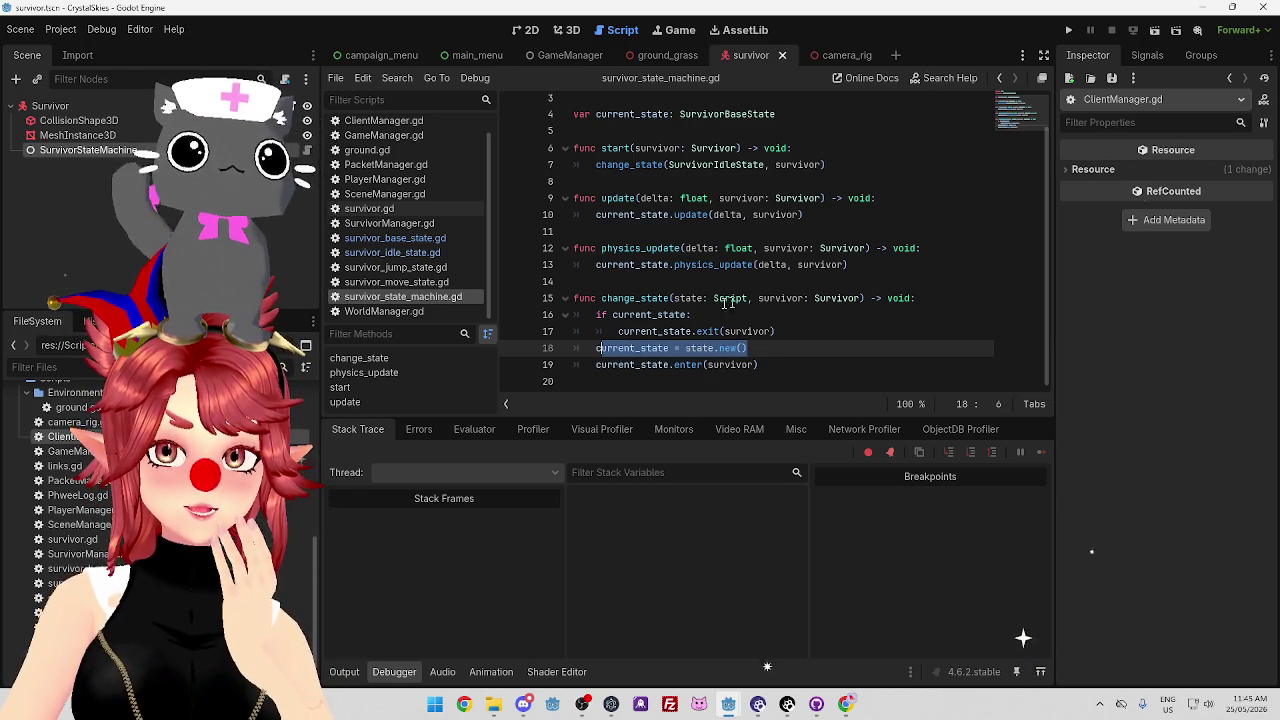
pyautogui.press('End')
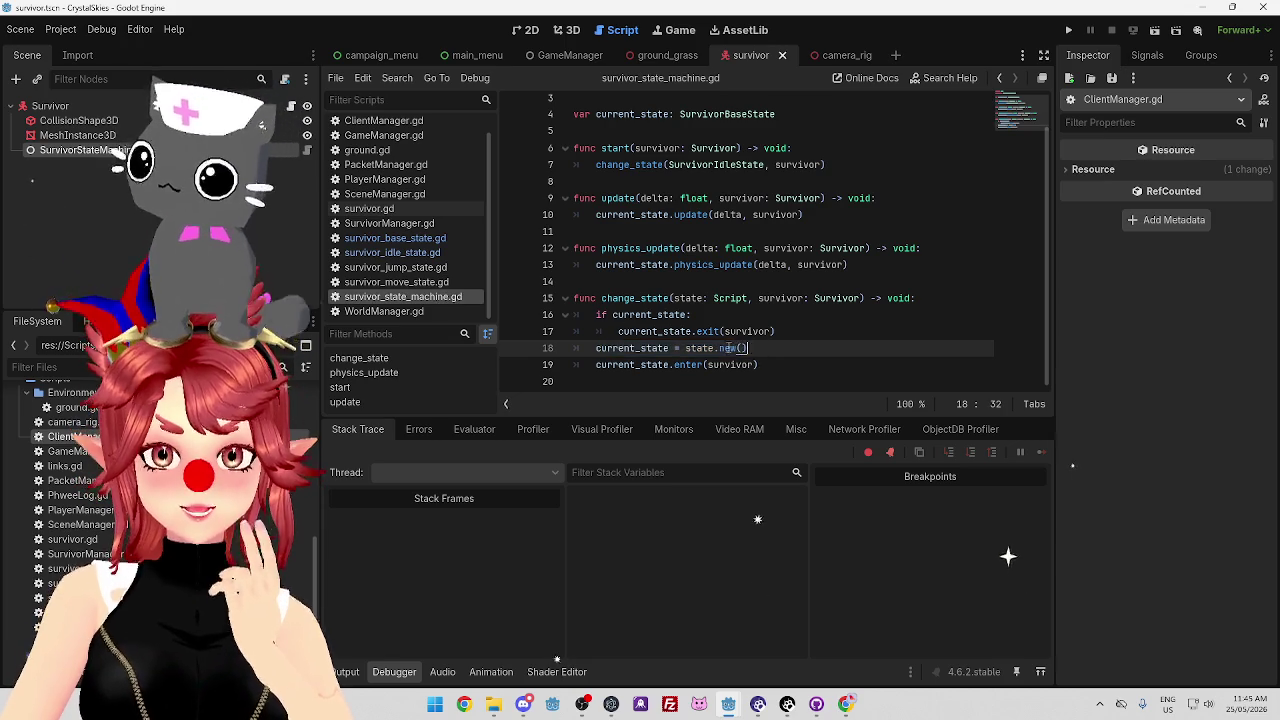
pyautogui.click(753, 347)
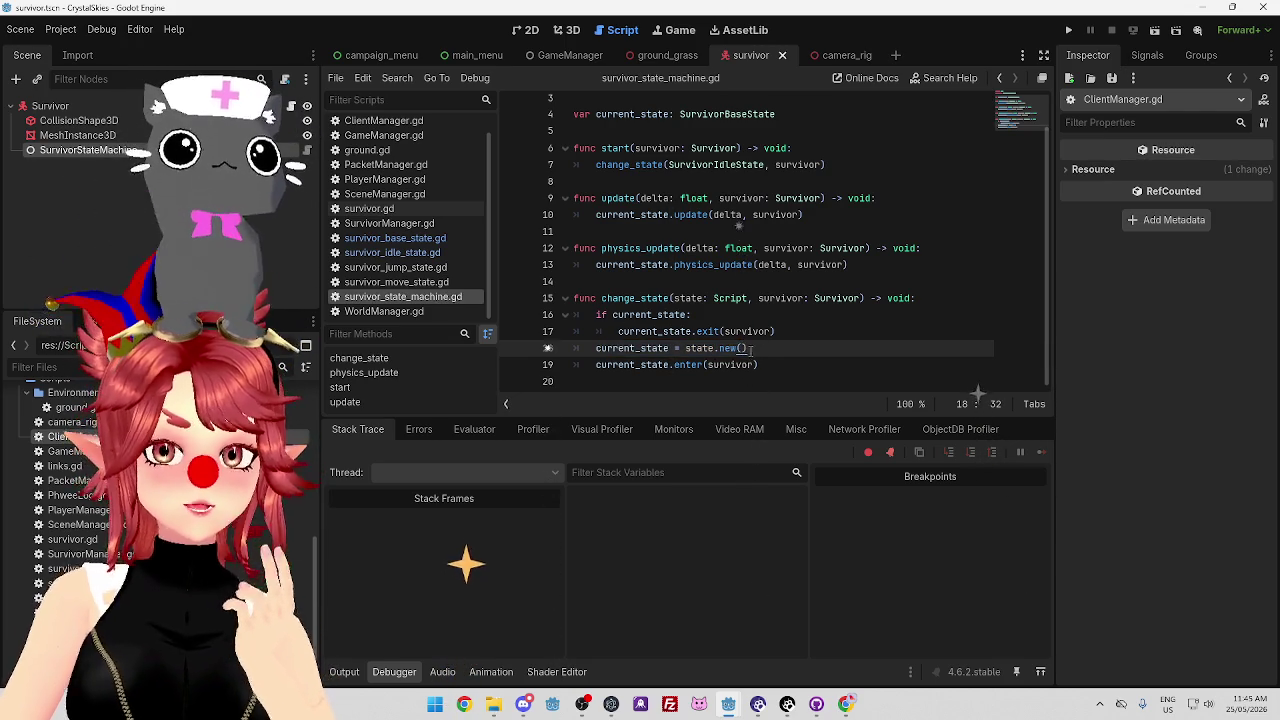
pyautogui.moveTo(750, 348); pyautogui.dragTo(713, 348)
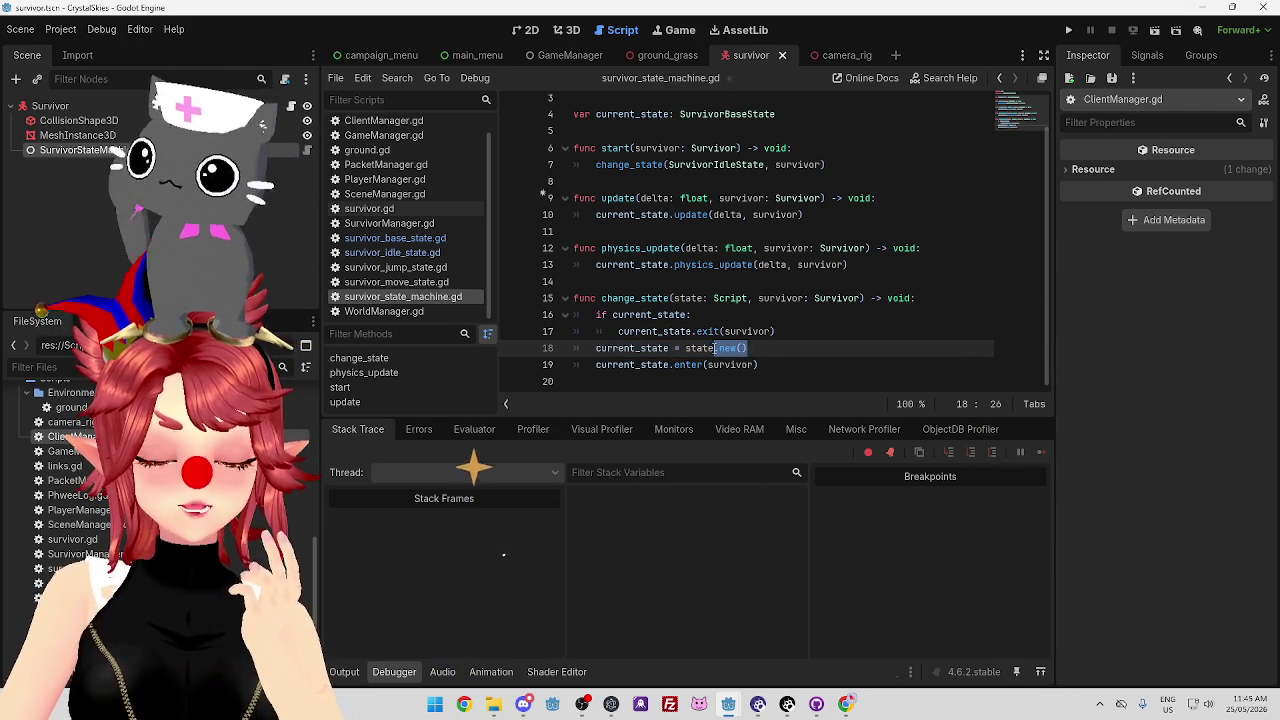
pyautogui.moveTo(686, 348); pyautogui.dragTo(728, 348)
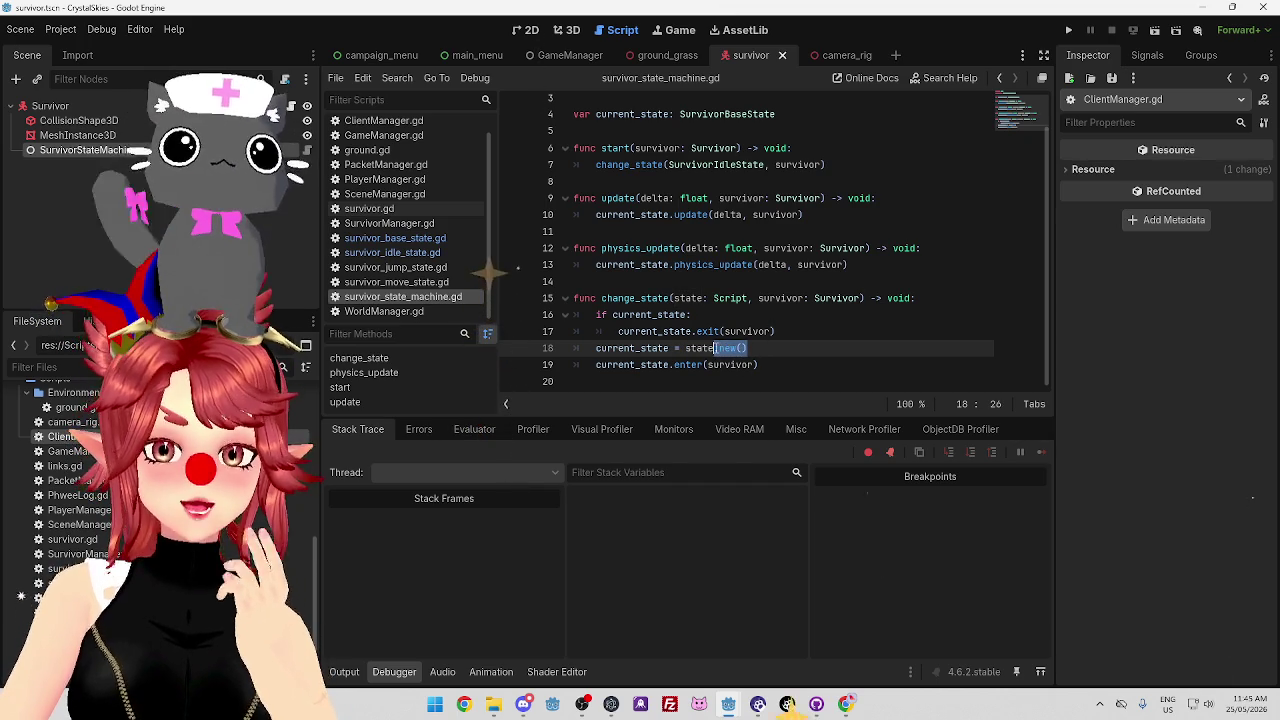
pyautogui.click(767, 348)
pyautogui.moveTo(725, 348); pyautogui.dragTo(714, 348)
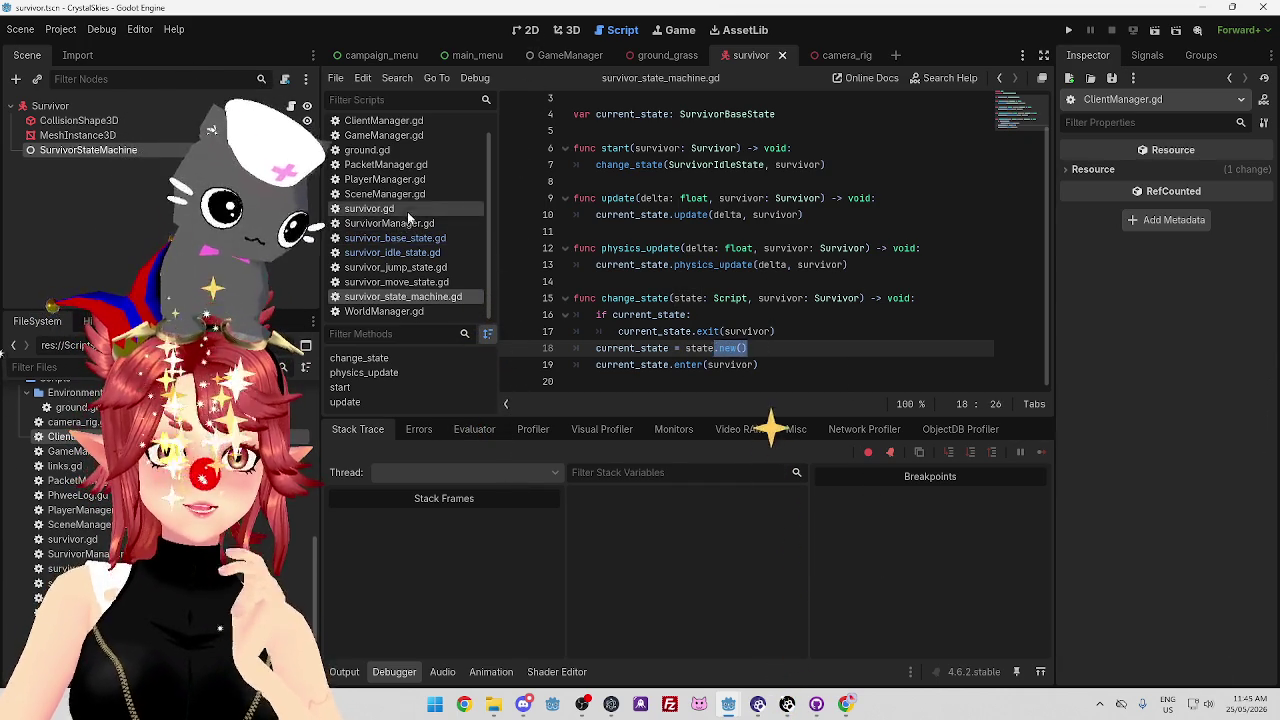
pyautogui.click(407, 209)
pyautogui.scroll(5, 743, 262)
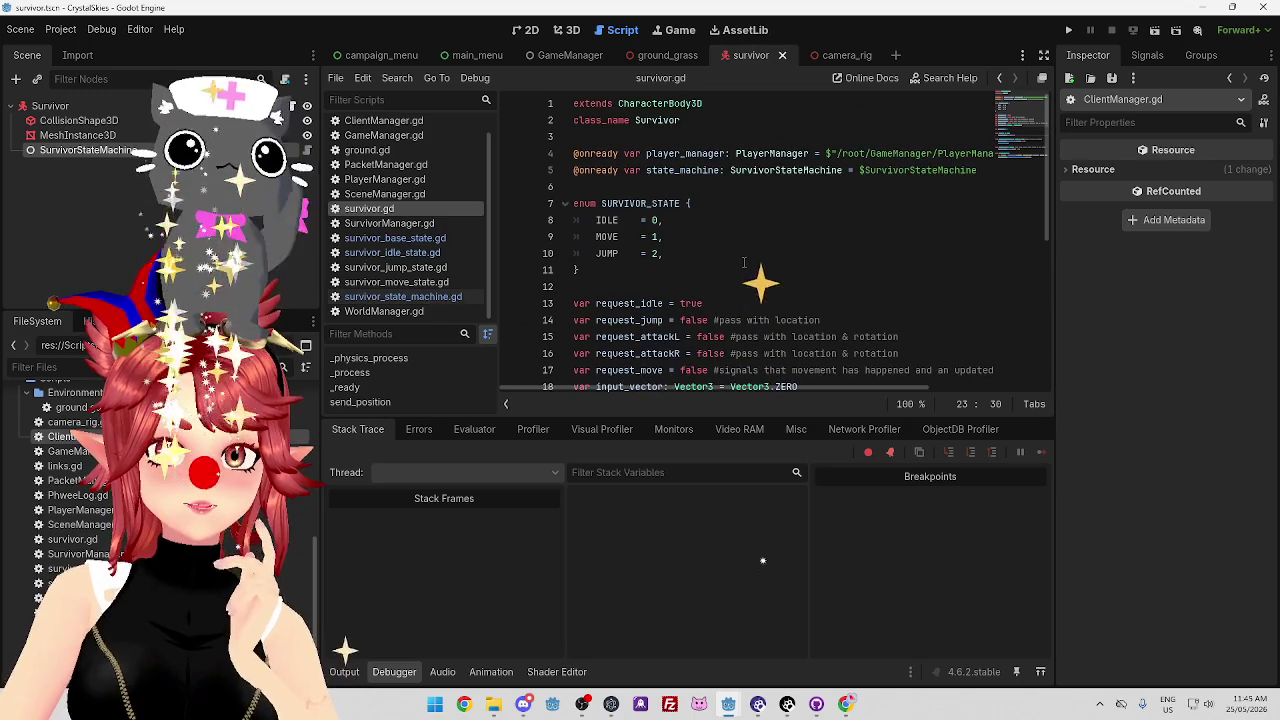
# Scroll through survivor.gd, then compare the state machine, base state and WorldManager.gd scripts.
pyautogui.scroll(-5, 743, 262)
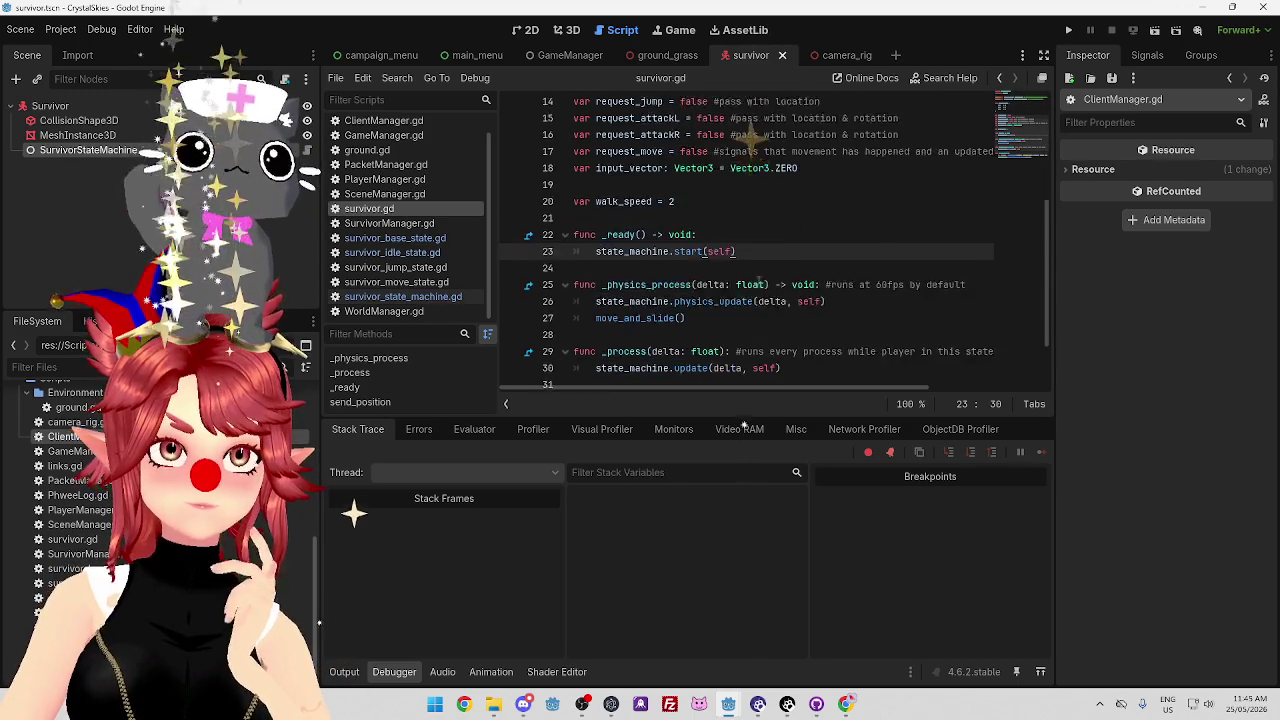
pyautogui.scroll(-2, 745, 262)
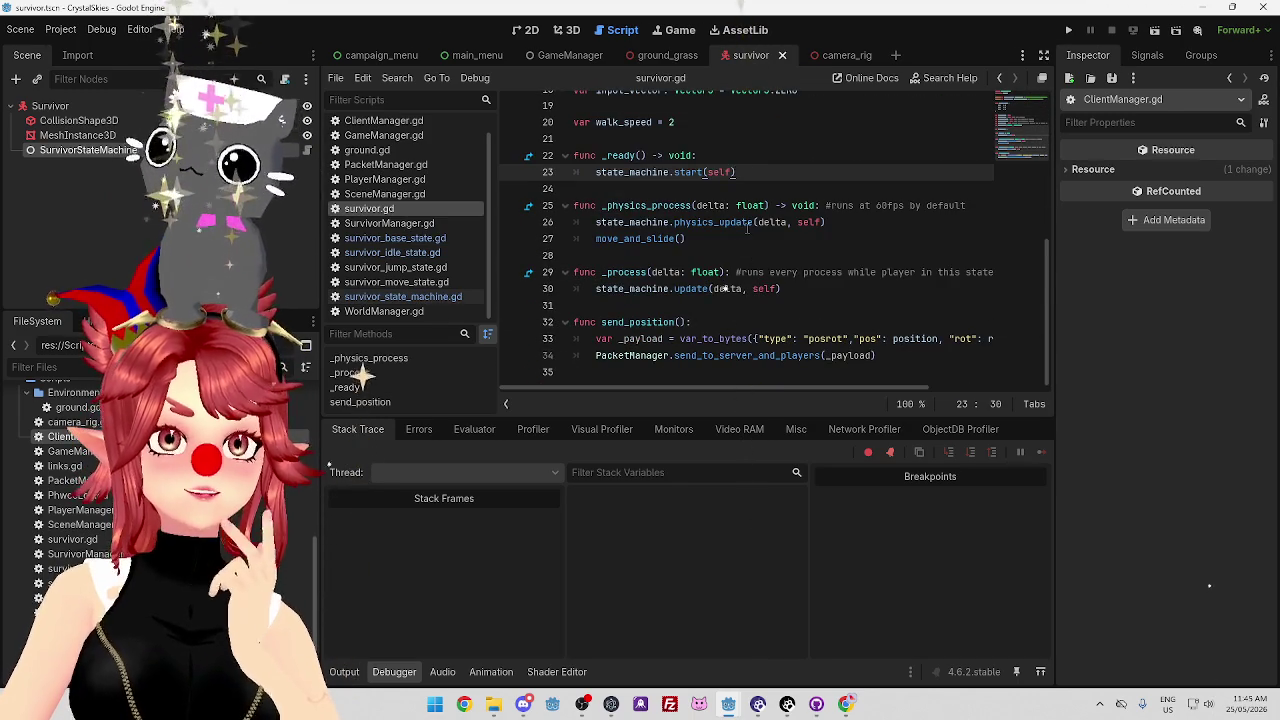
pyautogui.moveTo(747, 229)
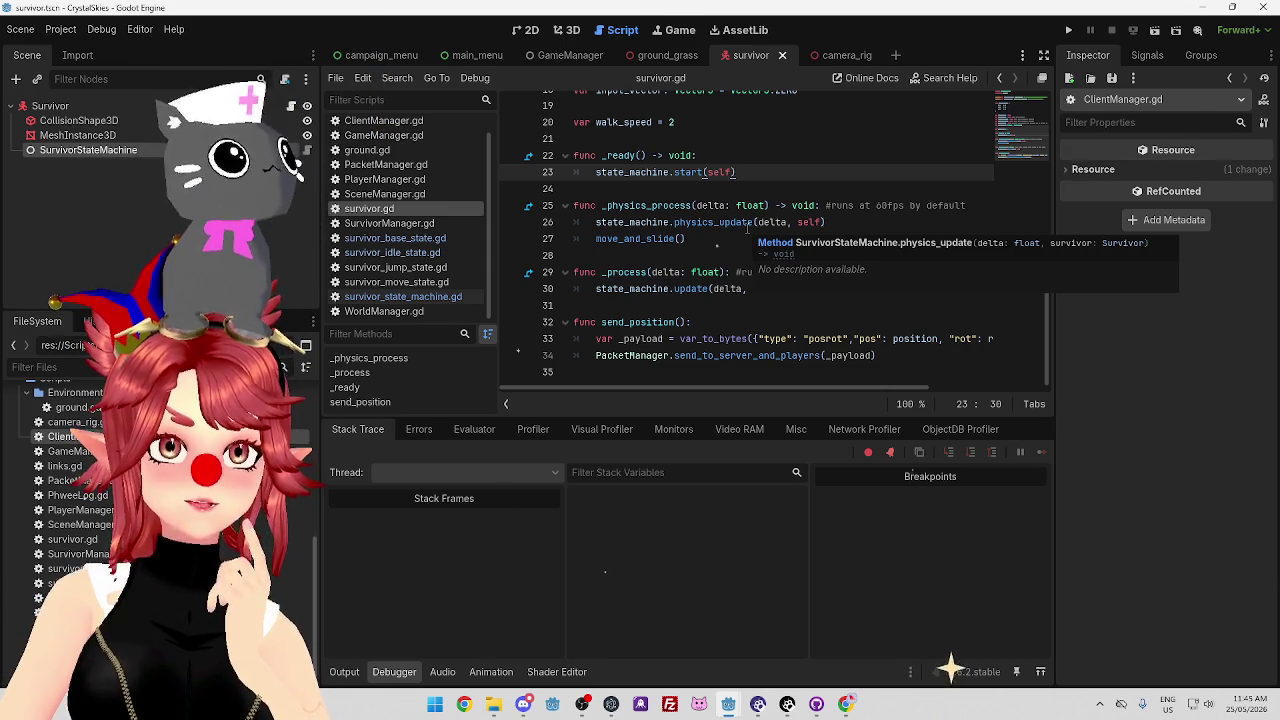
pyautogui.click(422, 297)
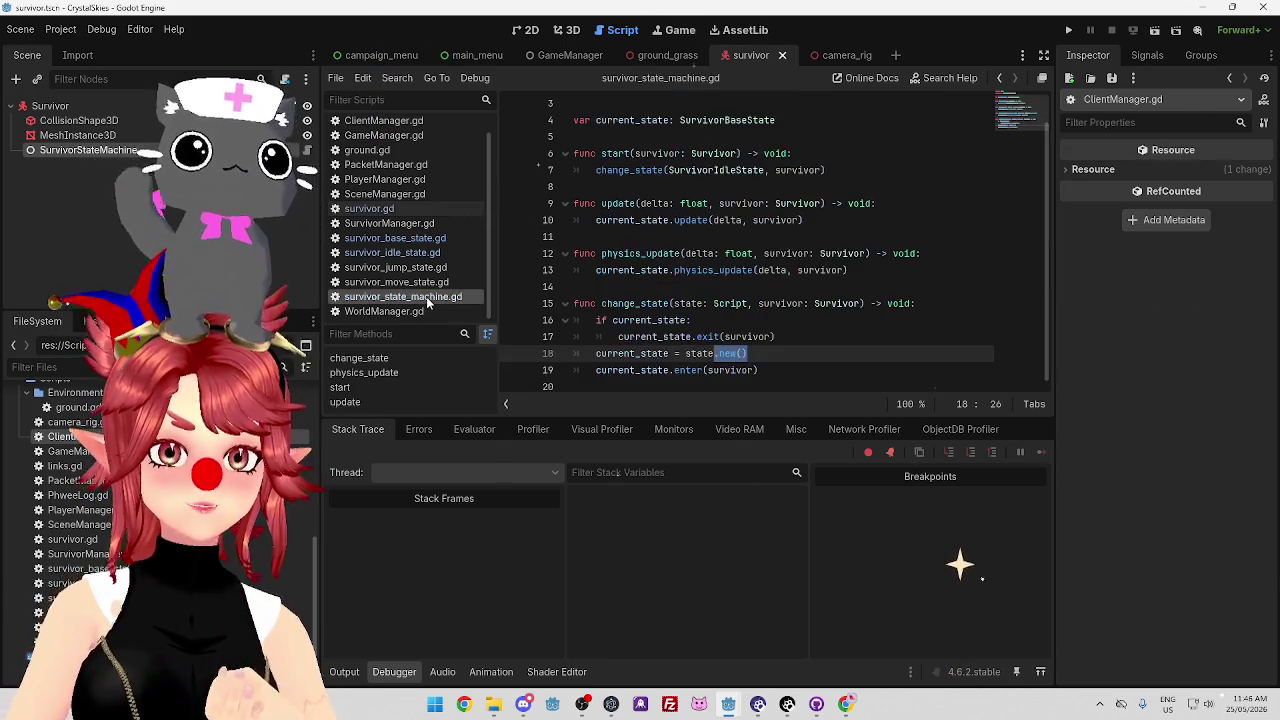
pyautogui.click(400, 238)
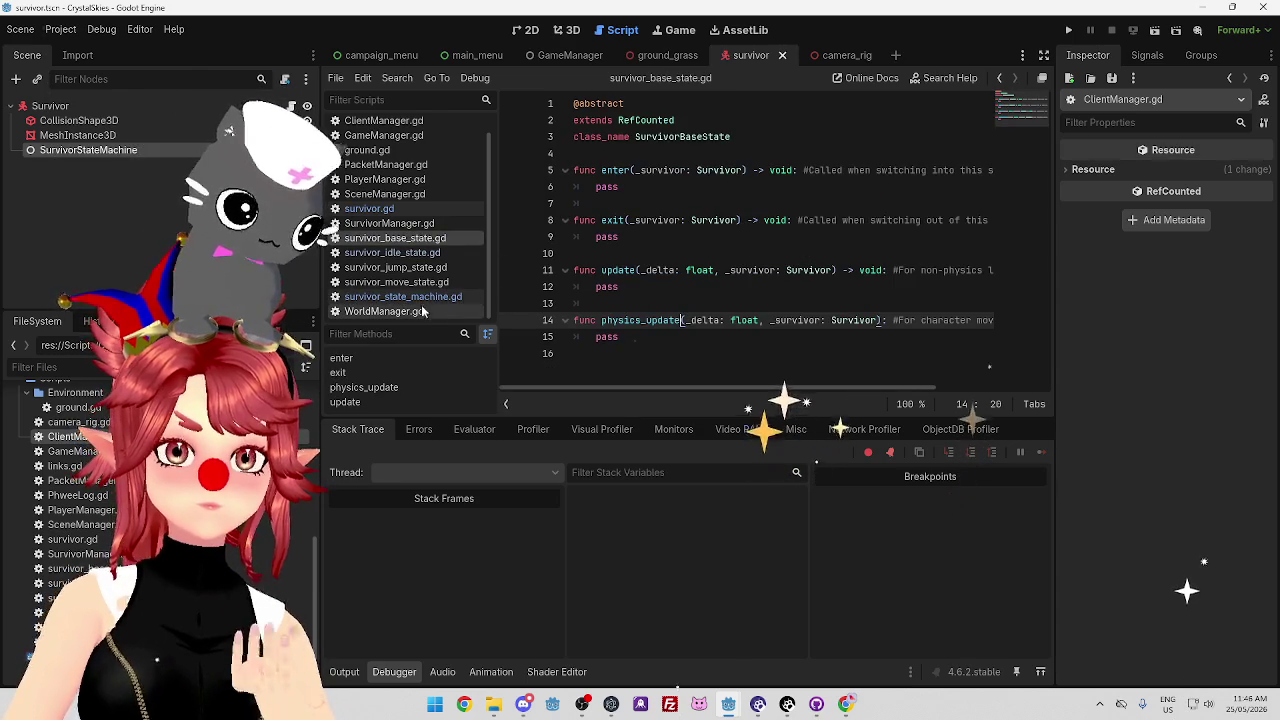
pyautogui.click(384, 311)
pyautogui.scroll(-3, 760, 250)
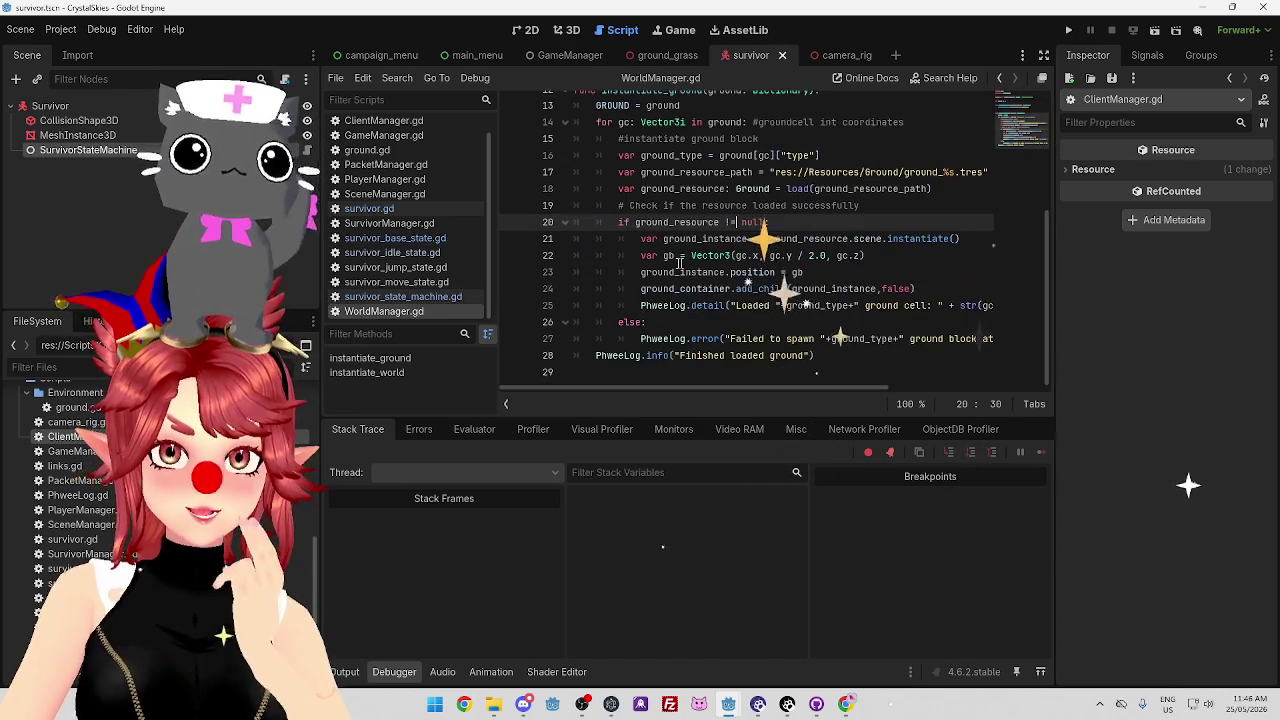
pyautogui.click(403, 297)
pyautogui.click(384, 311)
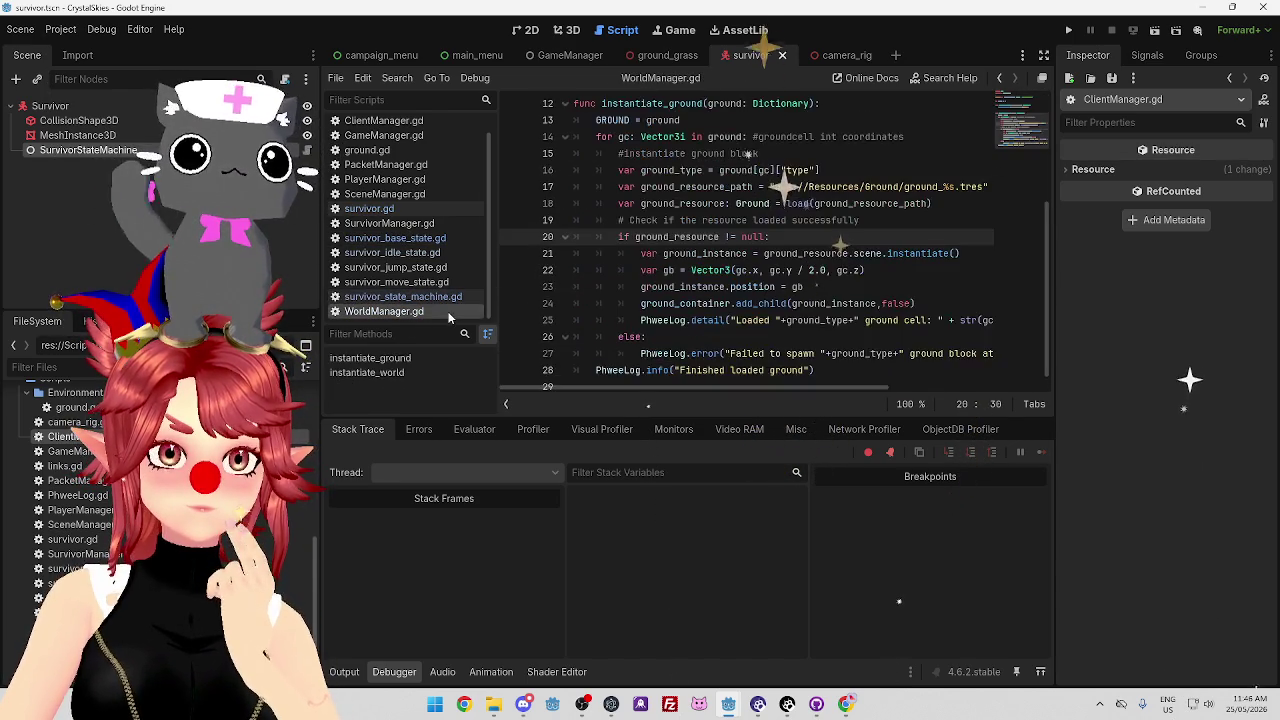
pyautogui.click(428, 298)
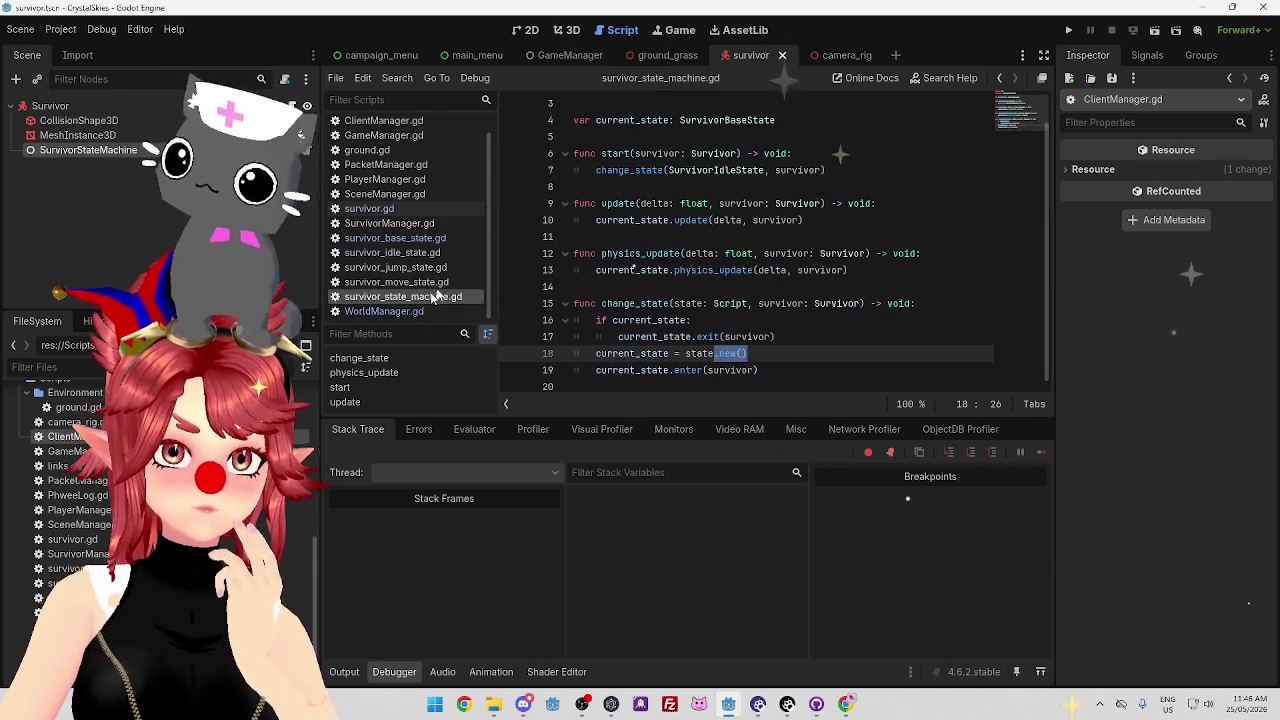
# Look through the idle, jump and move state scripts.
pyautogui.click(410, 253)
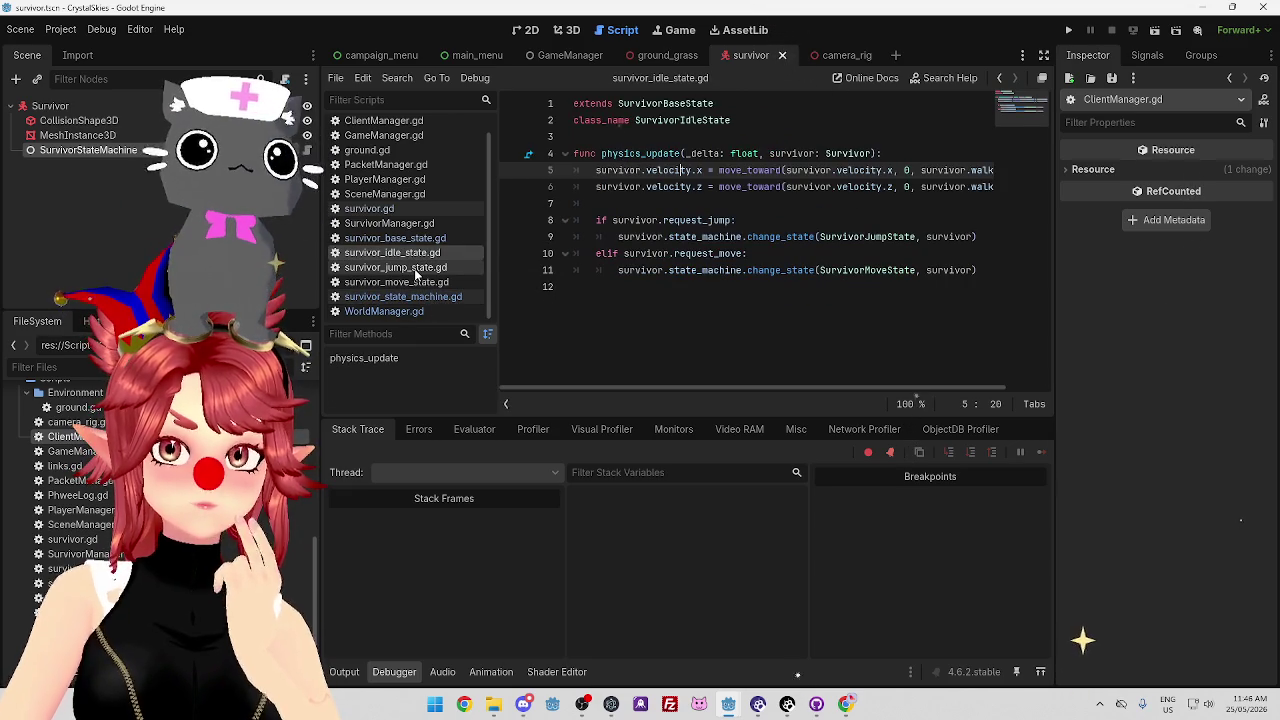
pyautogui.click(418, 268)
pyautogui.click(420, 283)
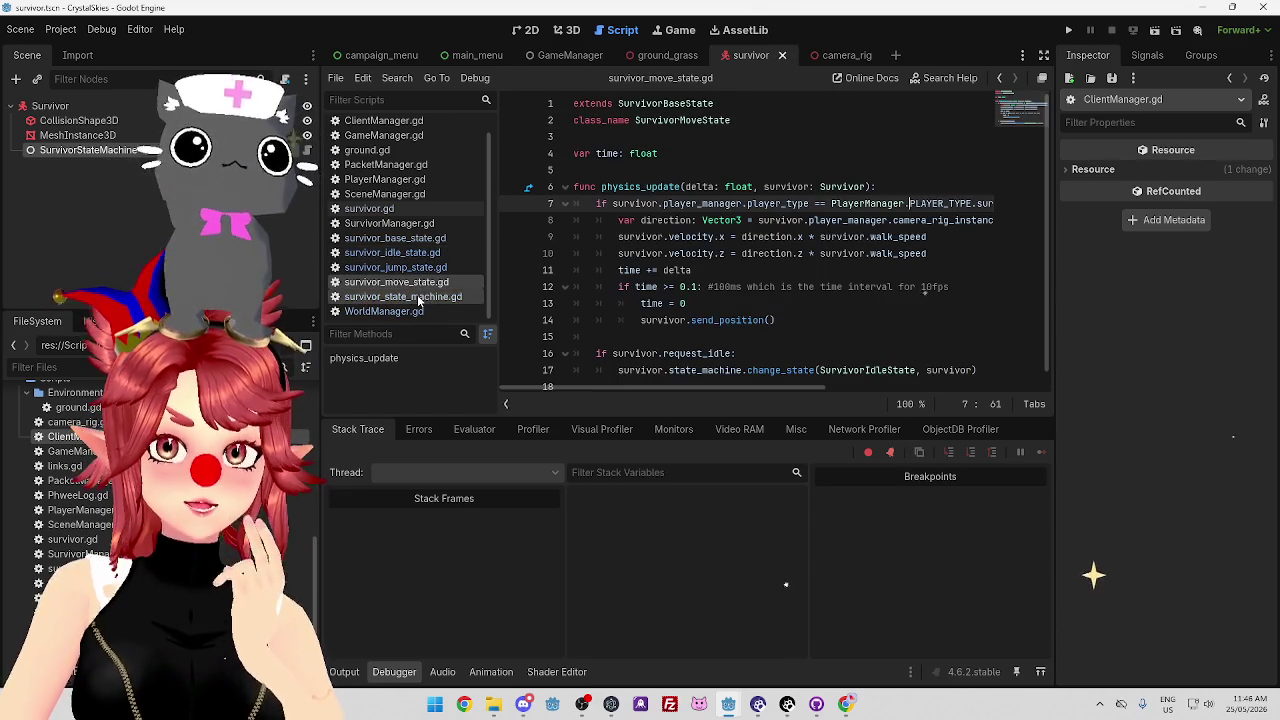
pyautogui.scroll(-1, 639, 305)
# Return to survivor_state_machine.gd and save with Ctrl+S.
pyautogui.click(397, 298)
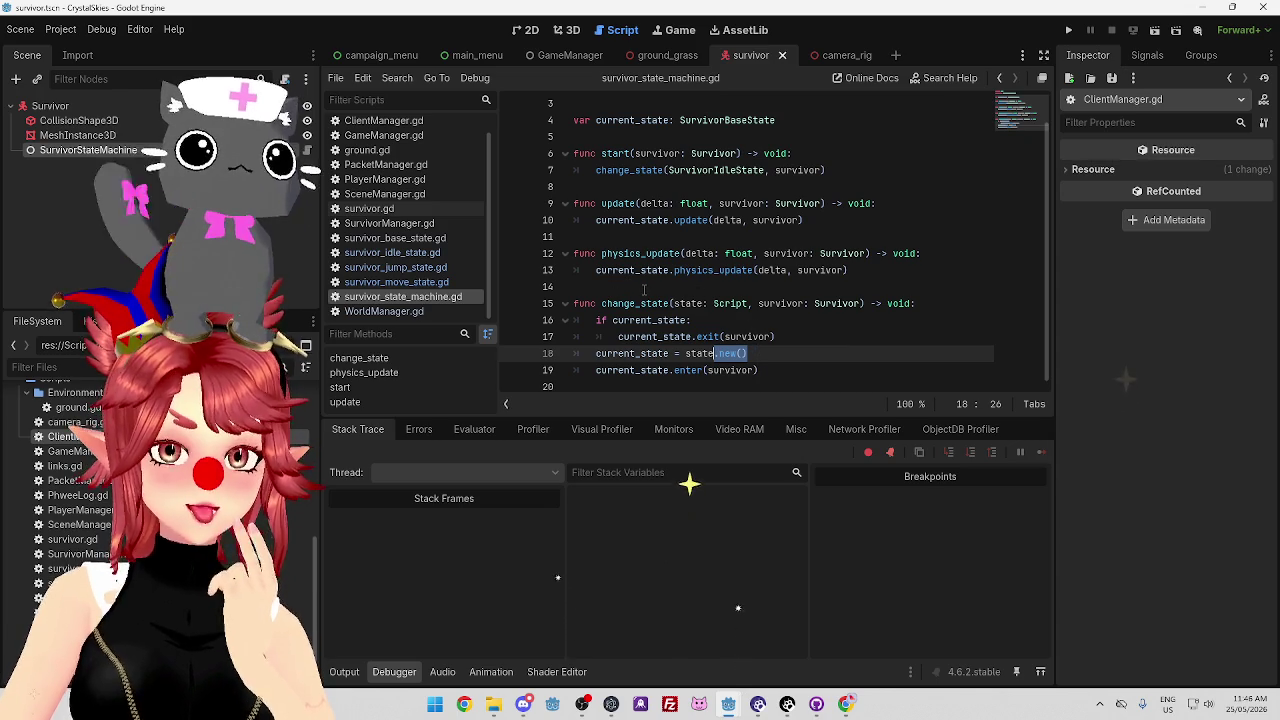
pyautogui.click(729, 290)
pyautogui.click(790, 236)
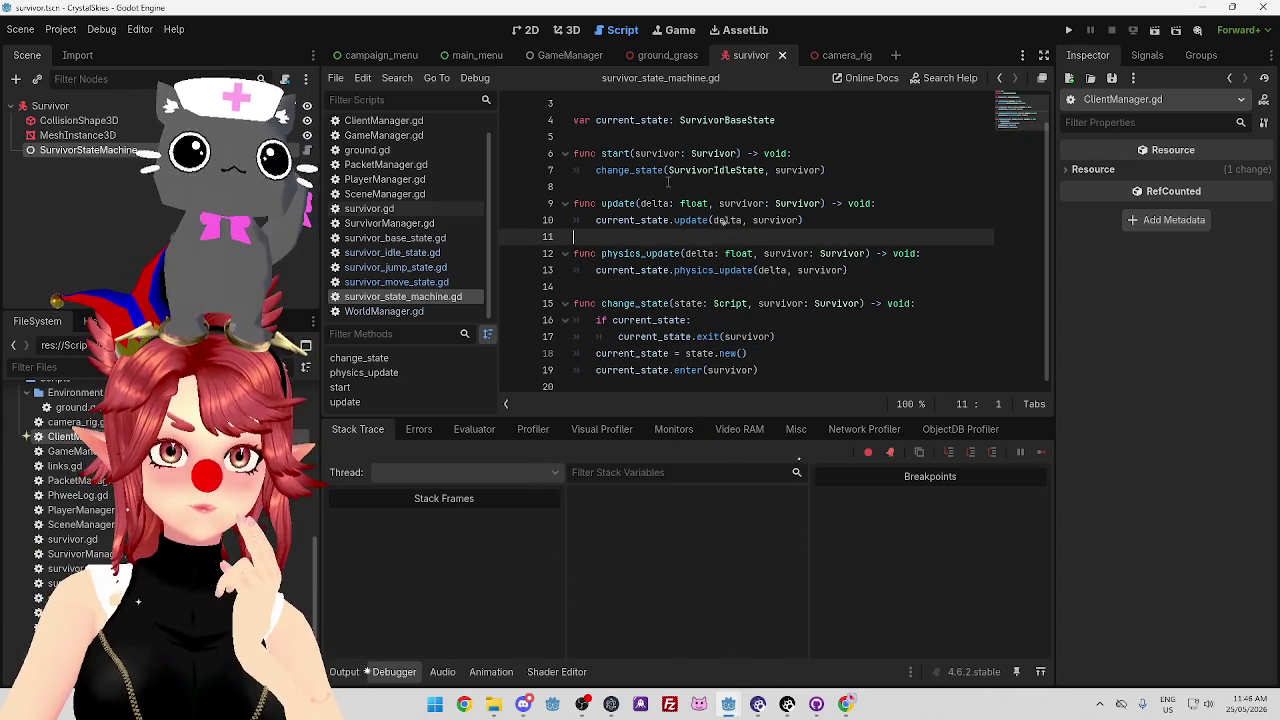
pyautogui.hotkey('ctrl', 's')
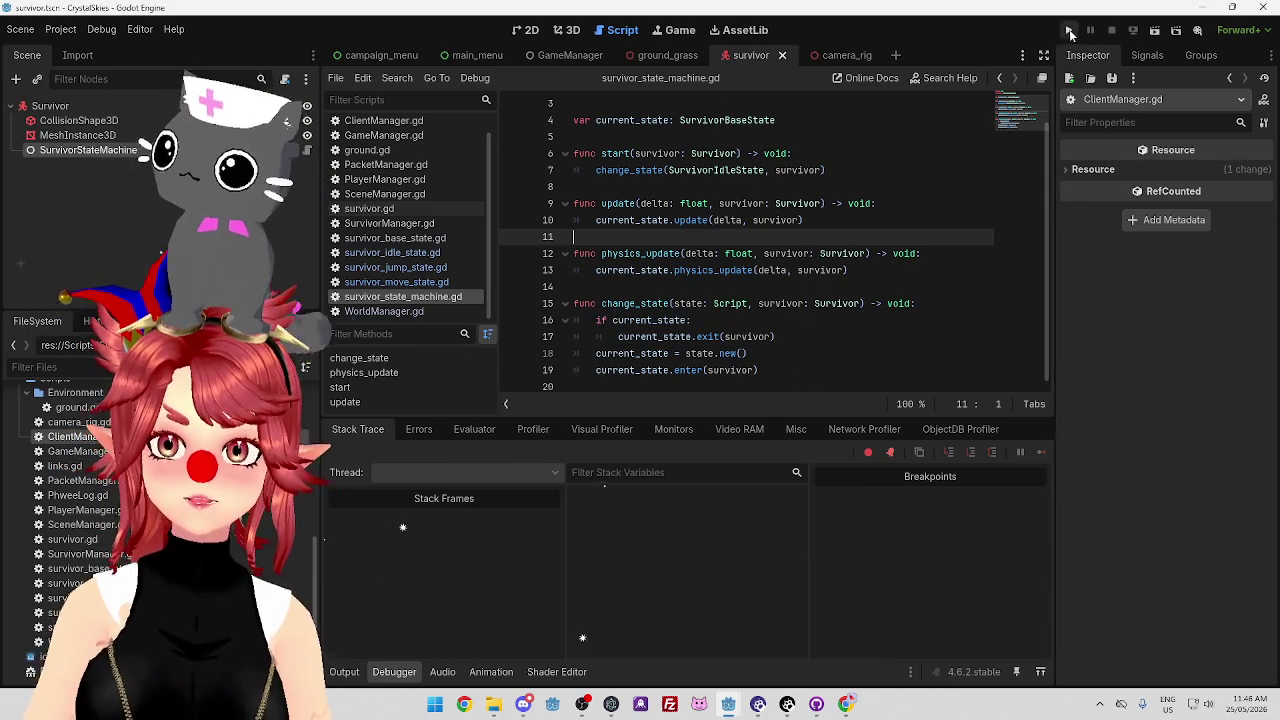
# Run the client project, then run the CrystalSkiesServer project and return to the client window.
pyautogui.click(1069, 31)
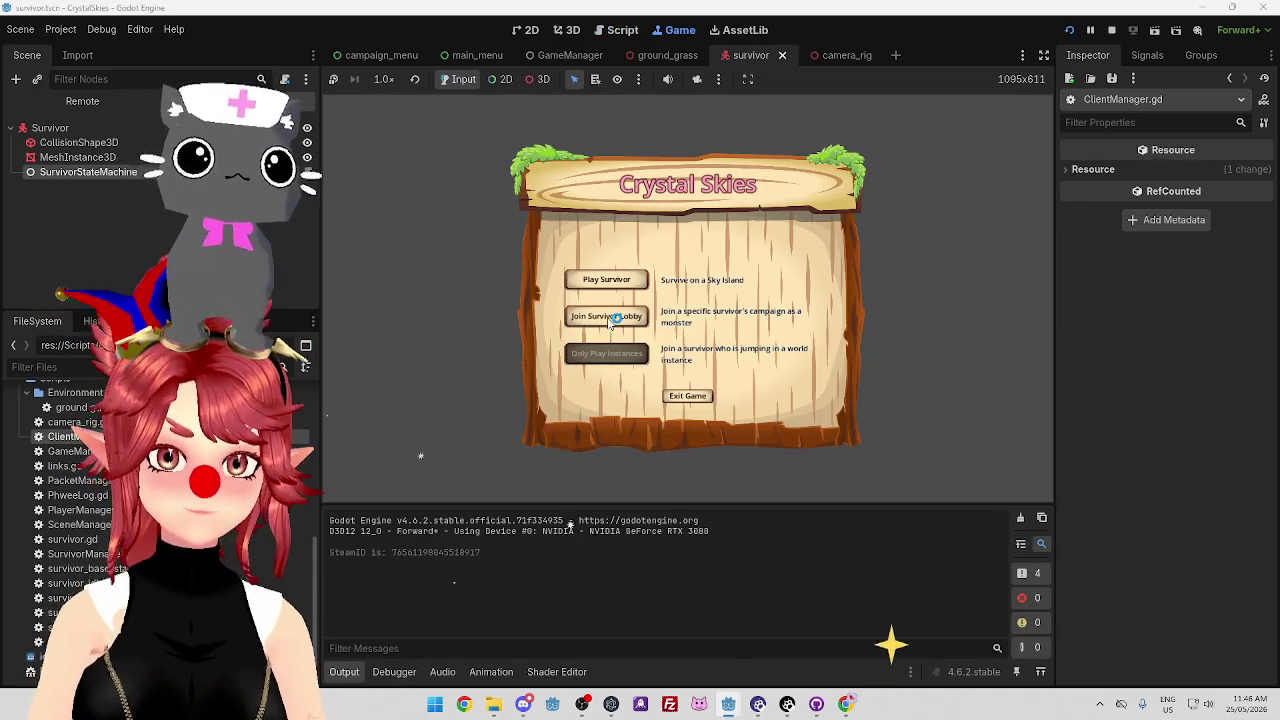
pyautogui.moveTo(728, 700)
pyautogui.click(805, 638)
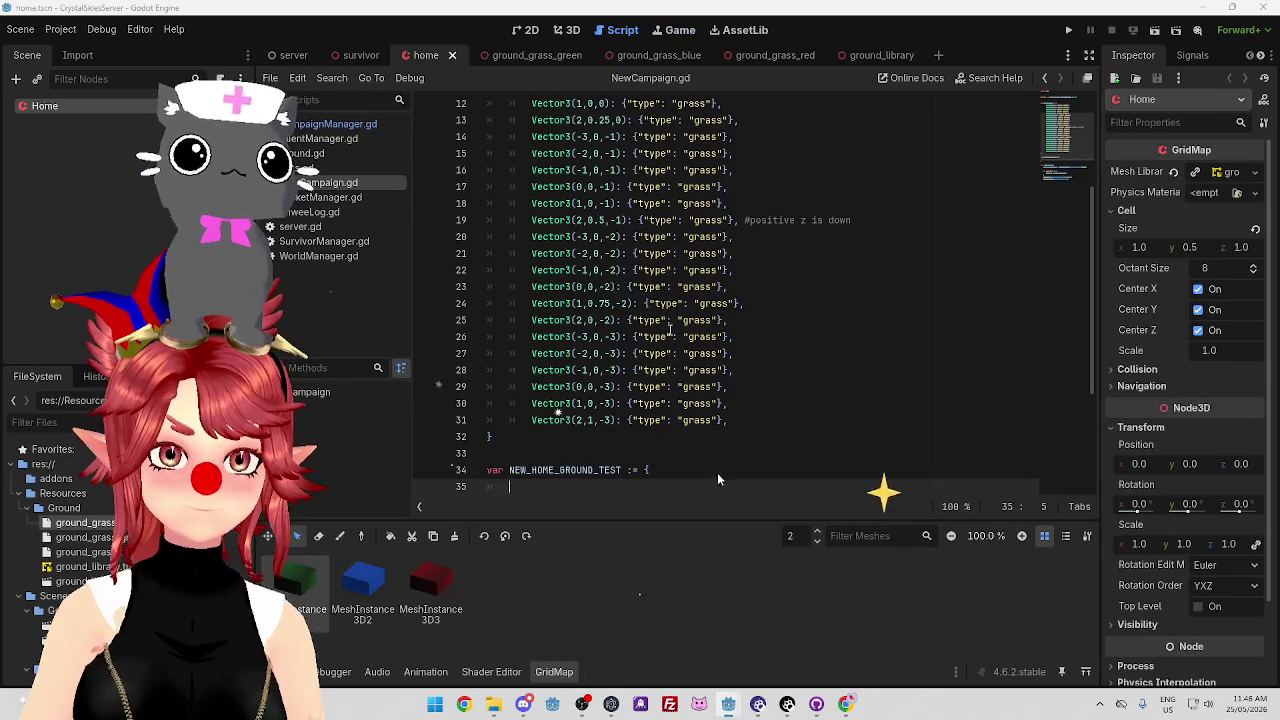
pyautogui.click(1069, 31)
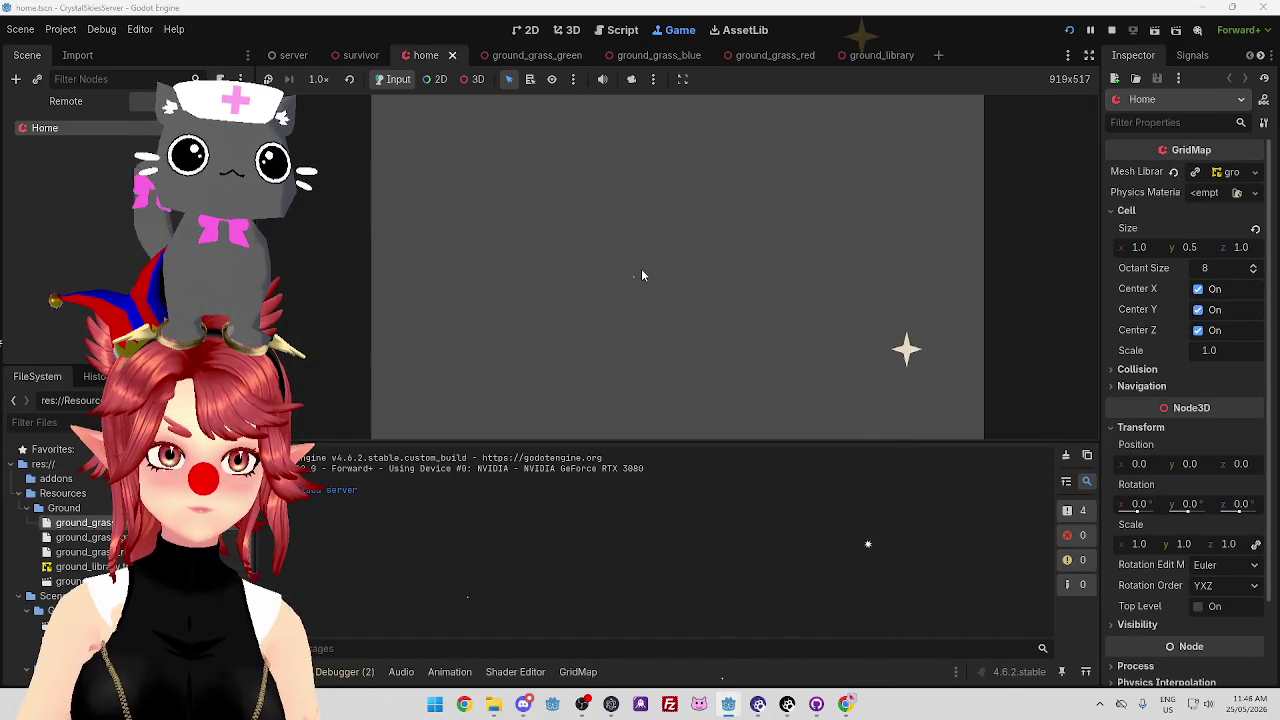
pyautogui.moveTo(727, 703)
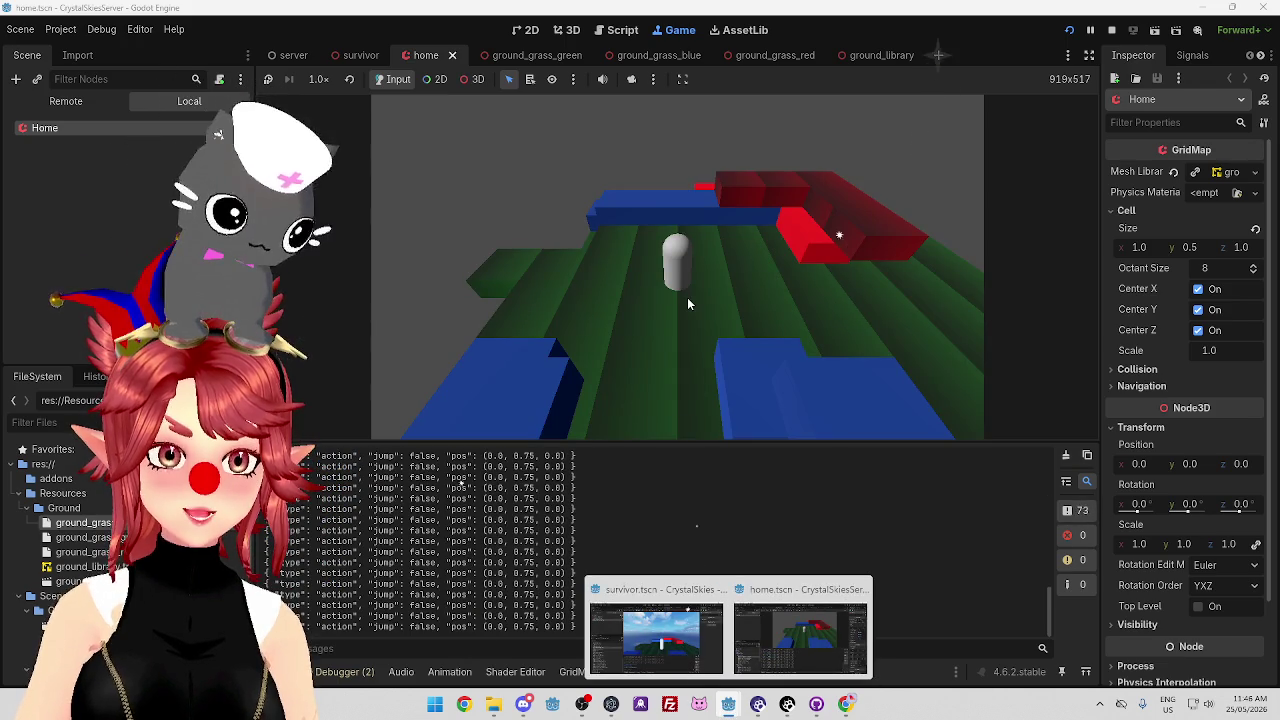
pyautogui.hotkey('alt', 'Tab')
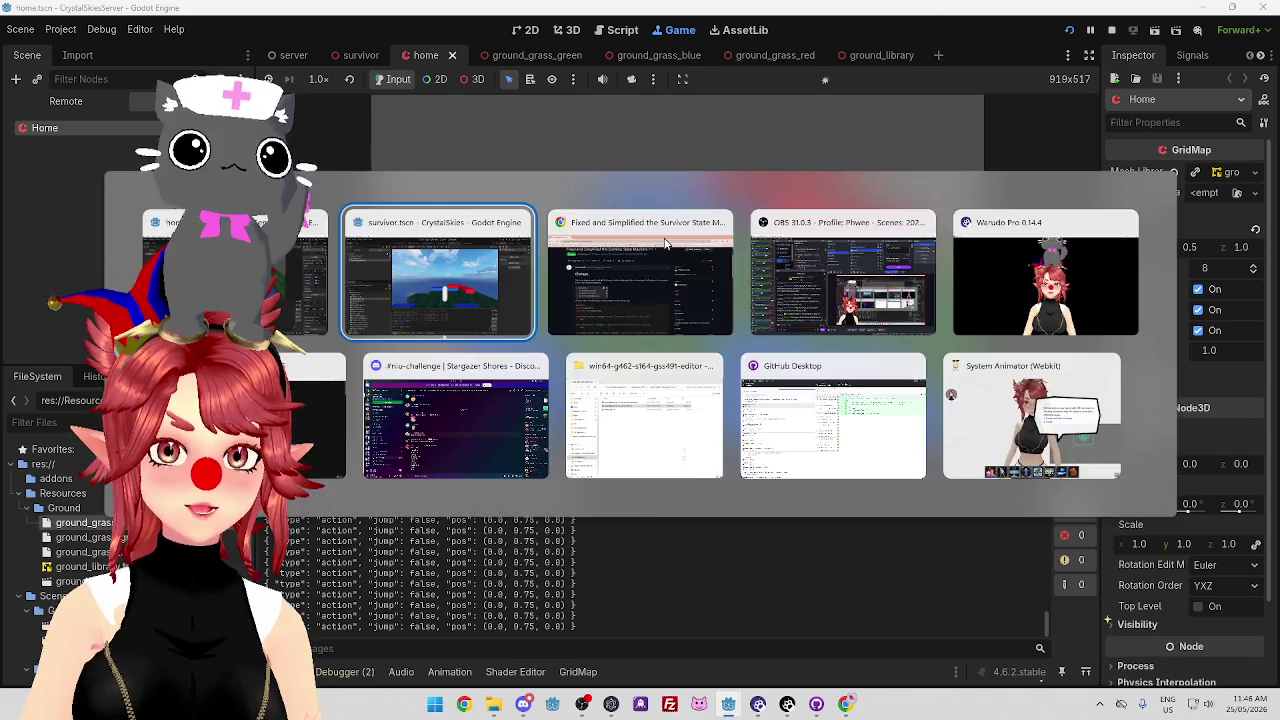
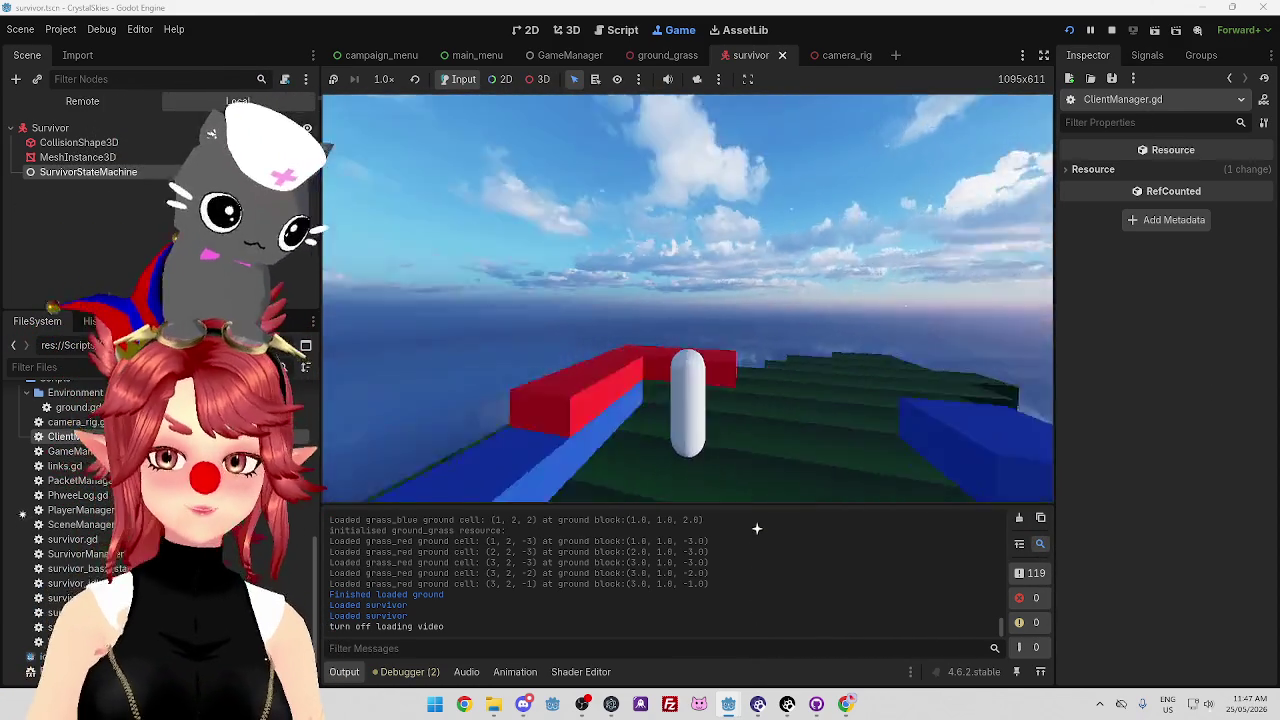
# Stop the running game in the client editor and in the server project's editor.
pyautogui.click(1111, 30)
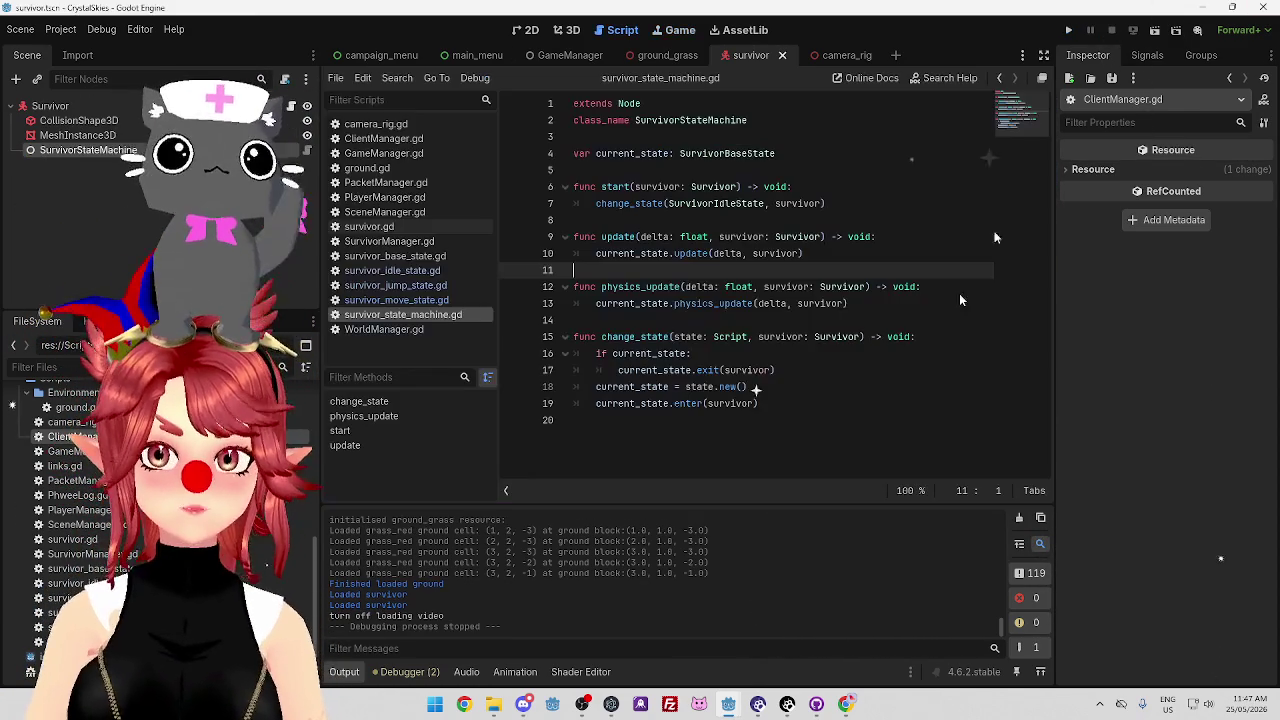
pyautogui.click(800, 625)
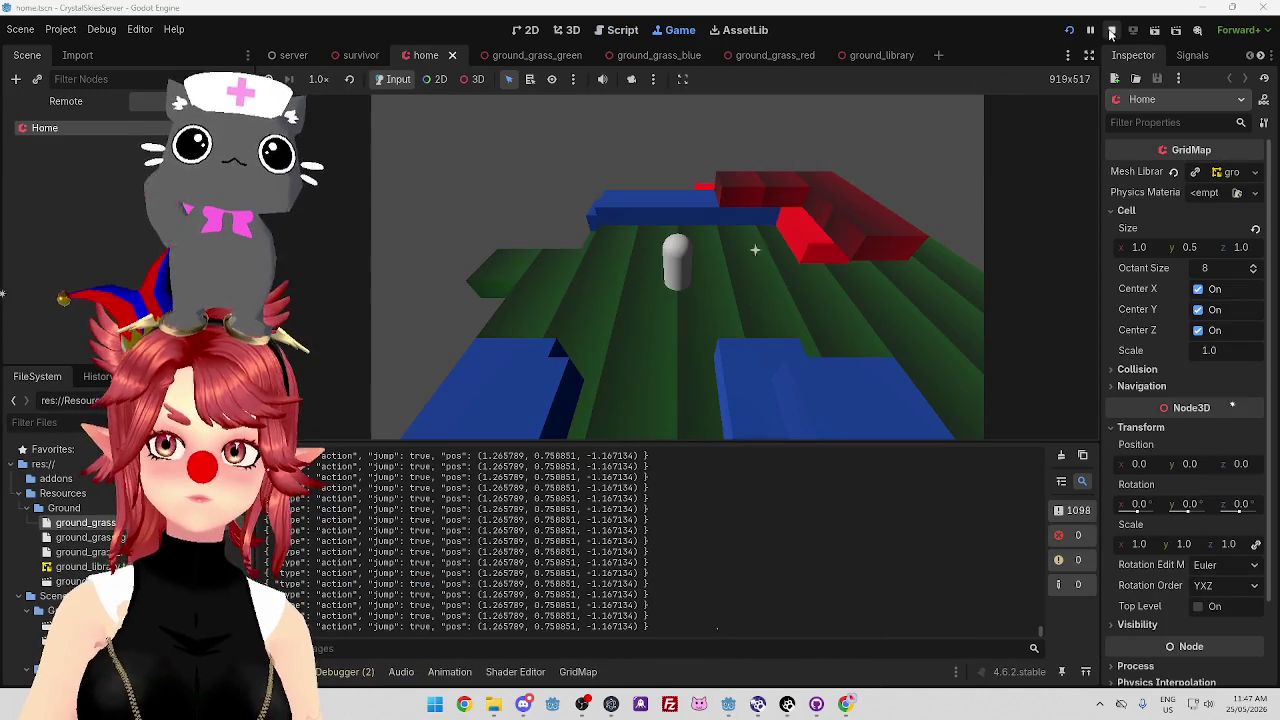
pyautogui.click(1111, 31)
# Return to the client editor, then highlight the multiple-state-nodes sentence in pull request #4.
pyautogui.moveTo(730, 706)
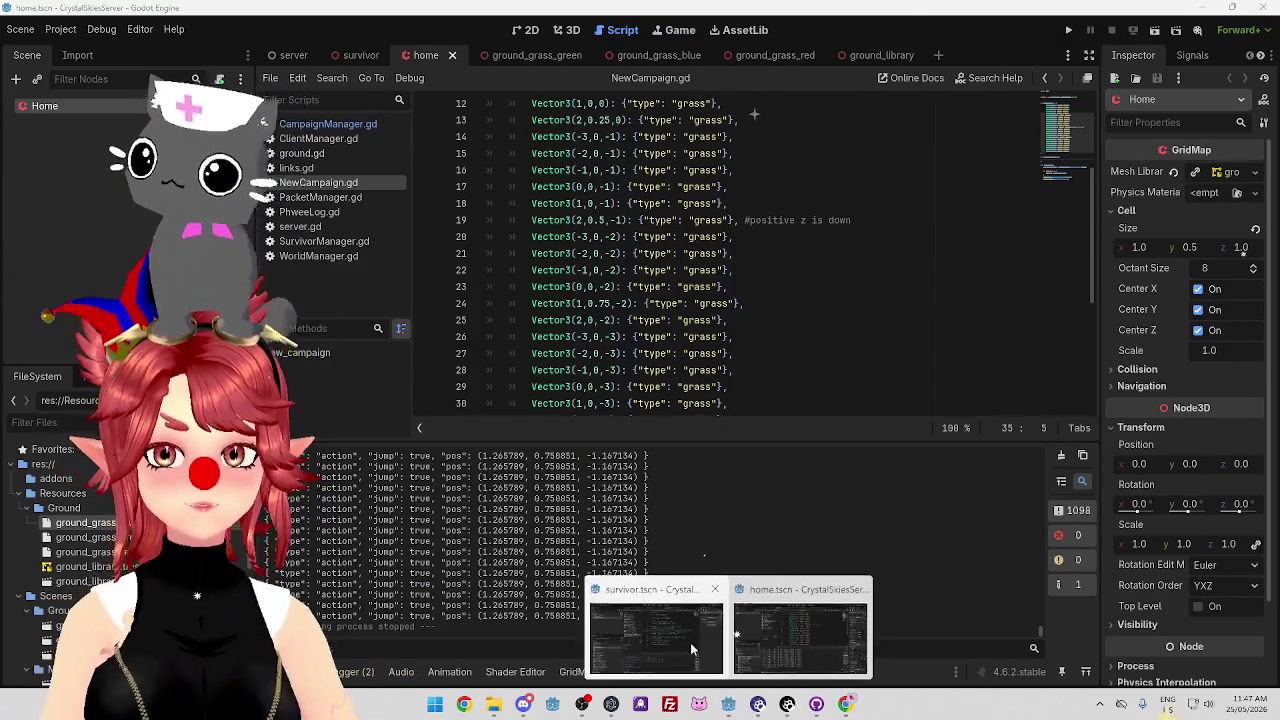
pyautogui.click(690, 642)
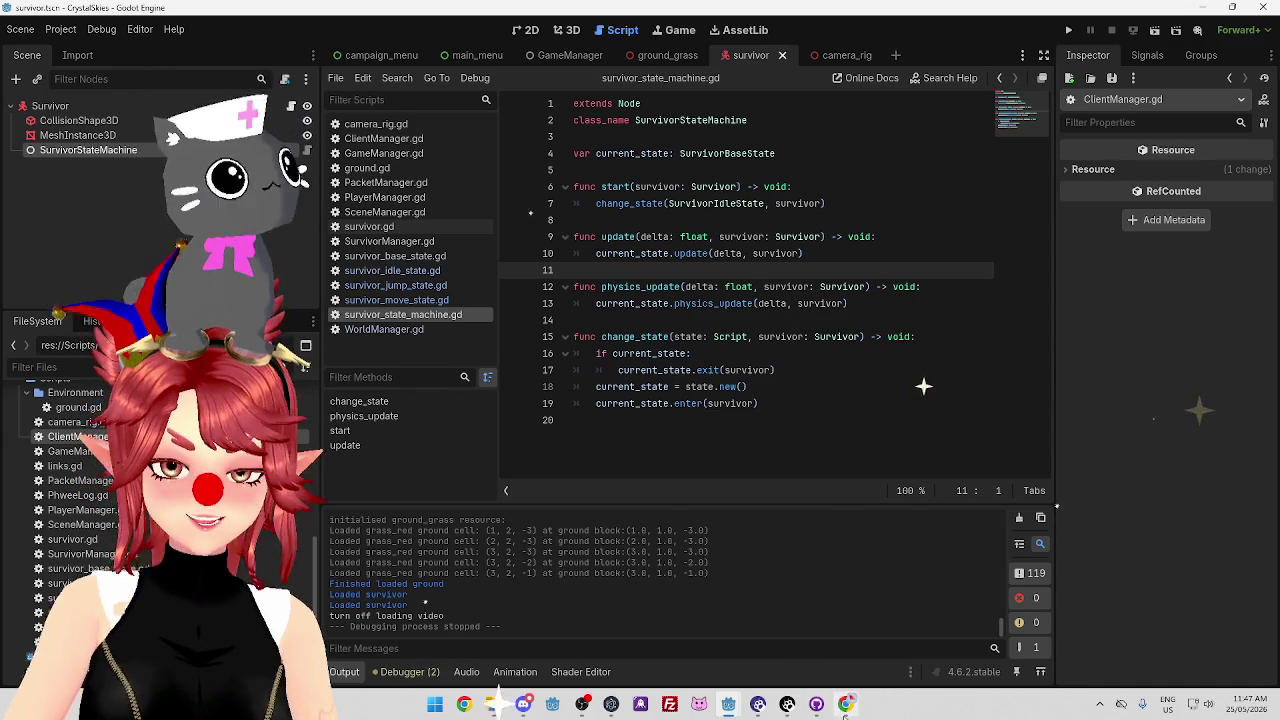
pyautogui.click(846, 706)
pyautogui.moveTo(389, 309)
pyautogui.mouseDown()
pyautogui.moveTo(705, 312)
pyautogui.moveTo(720, 378)
pyautogui.mouseUp()
# Highlight the PR sentence saying only one node is needed.
pyautogui.click(441, 368)
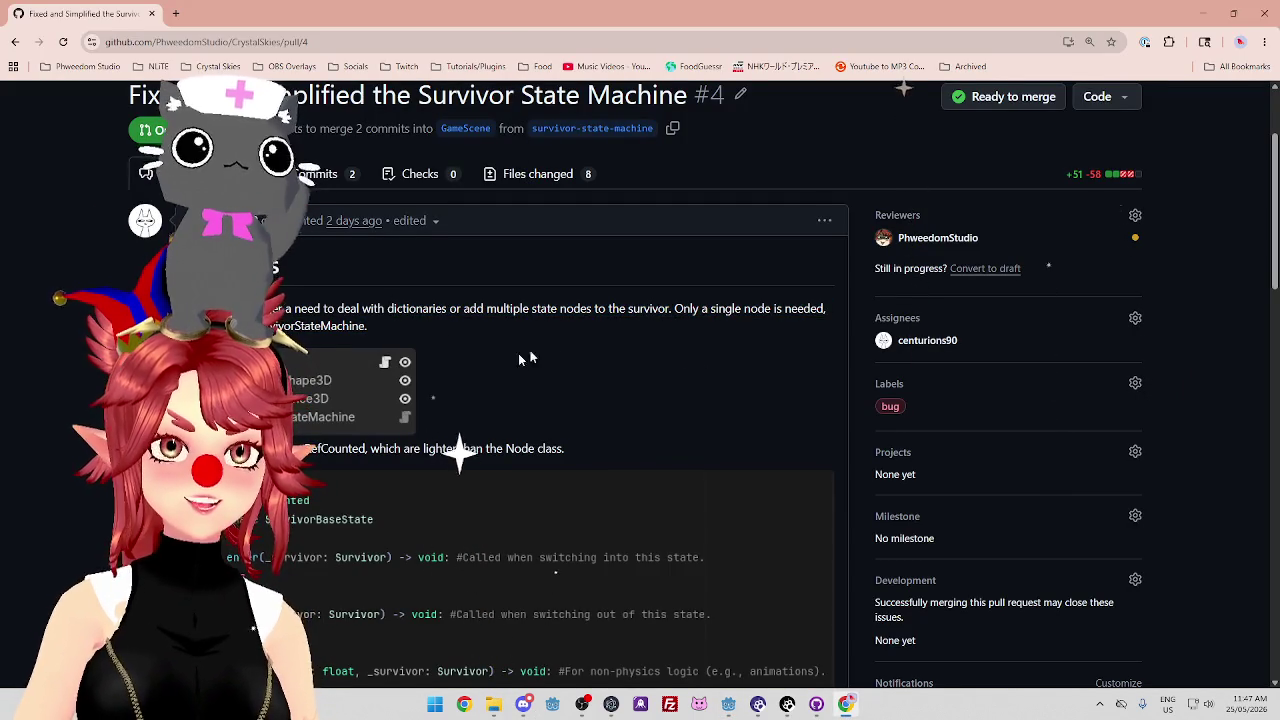
pyautogui.scroll(-1, 560, 340)
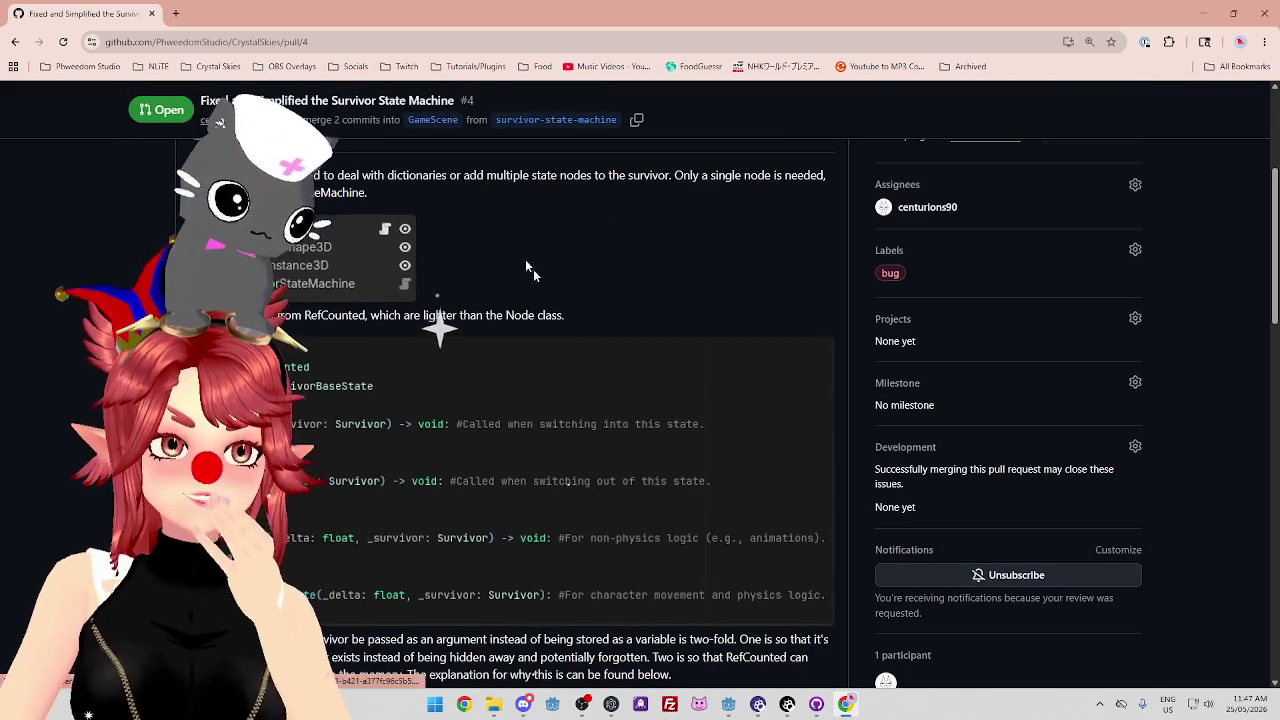
pyautogui.scroll(1, 705, 252)
pyautogui.moveTo(674, 242)
pyautogui.mouseDown()
pyautogui.moveTo(790, 244)
pyautogui.moveTo(440, 256)
pyautogui.mouseUp()
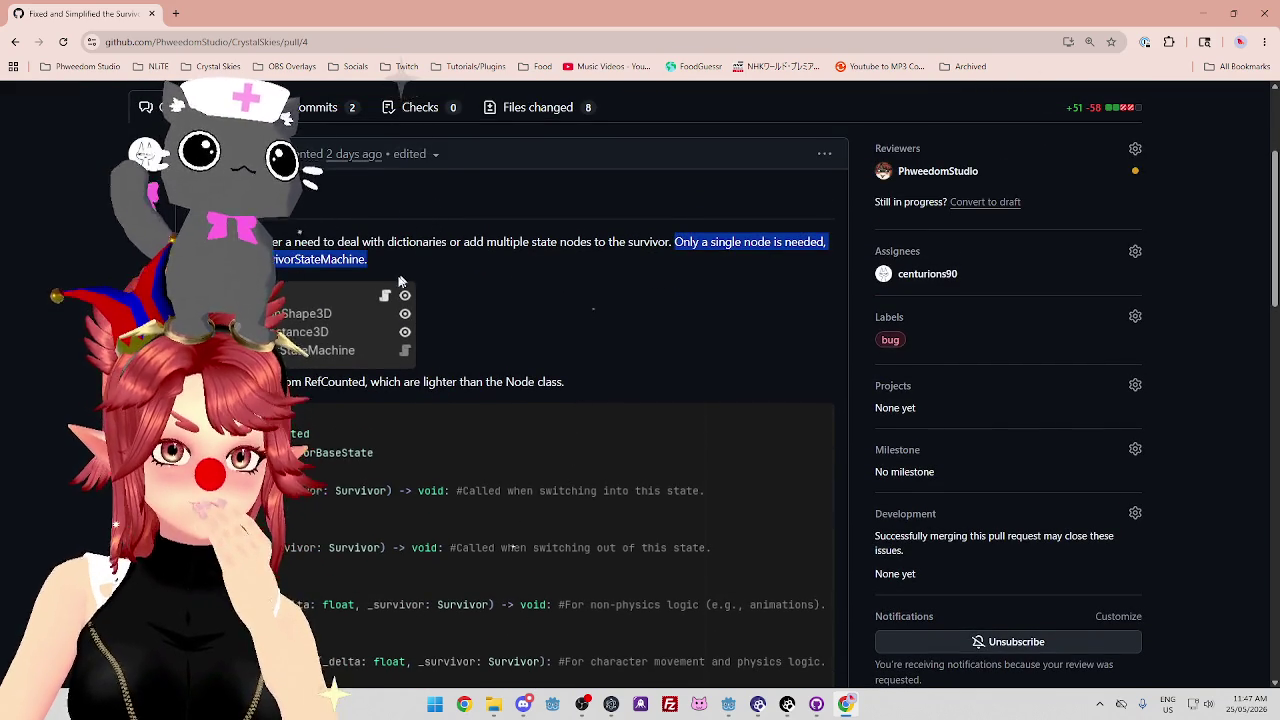
pyautogui.scroll(-2, 354, 162)
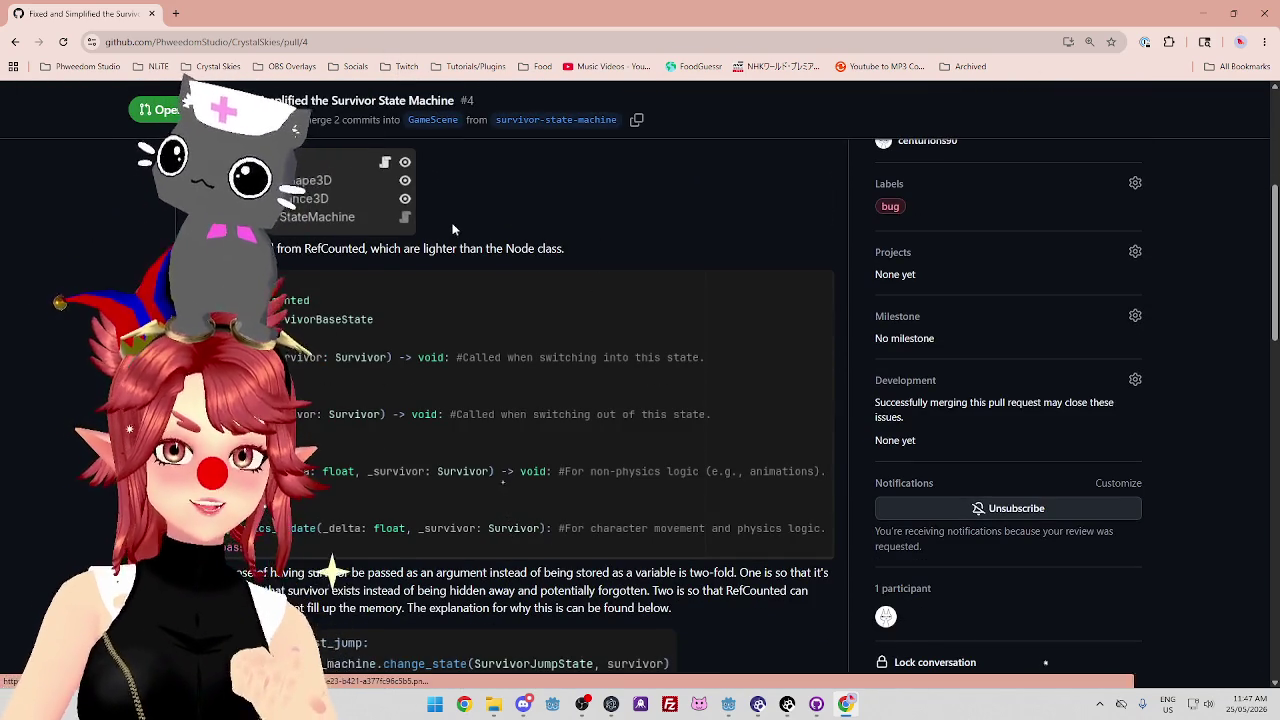
pyautogui.scroll(1, 492, 263)
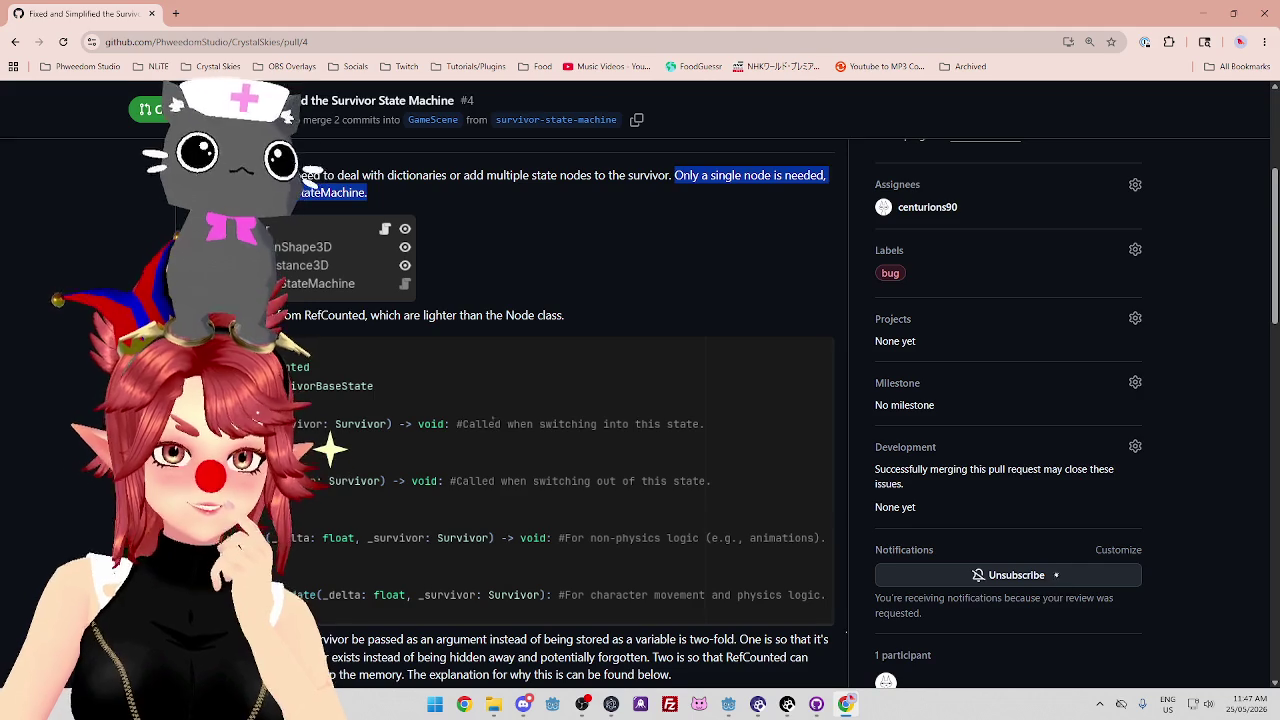
# Highlight the RefCounted mention and its 'lighter than Node' phrase, then return to the client Godot editor.
pyautogui.tripleClick(333, 318)
pyautogui.click(333, 325)
pyautogui.moveTo(328, 317); pyautogui.dragTo(268, 317)
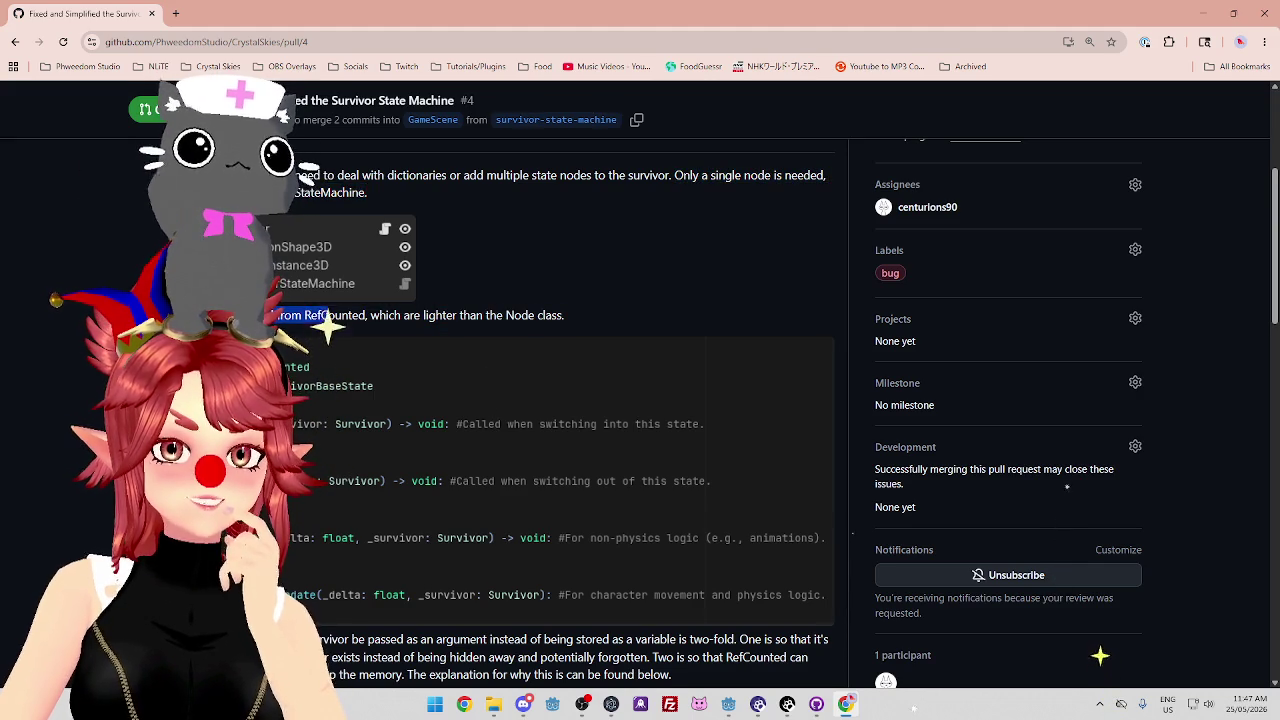
pyautogui.doubleClick(345, 316)
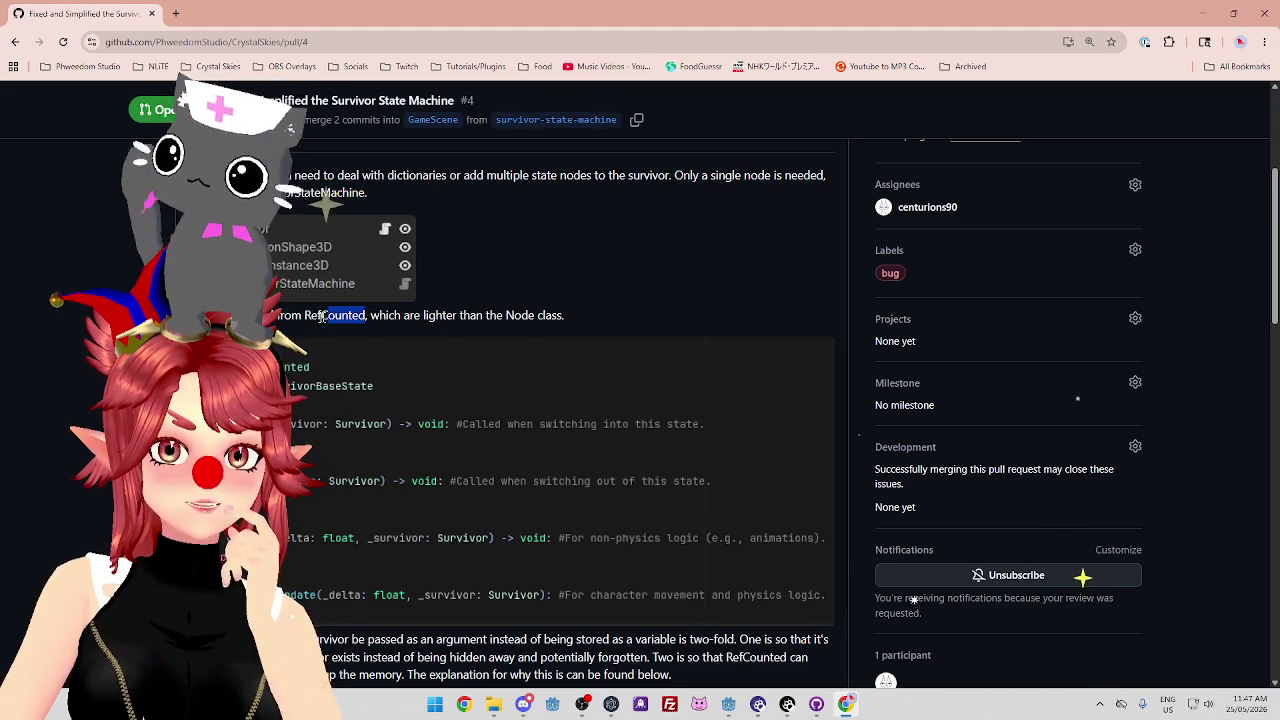
pyautogui.moveTo(396, 316)
pyautogui.mouseDown()
pyautogui.moveTo(570, 318)
pyautogui.moveTo(541, 313)
pyautogui.mouseUp()
pyautogui.click(541, 313)
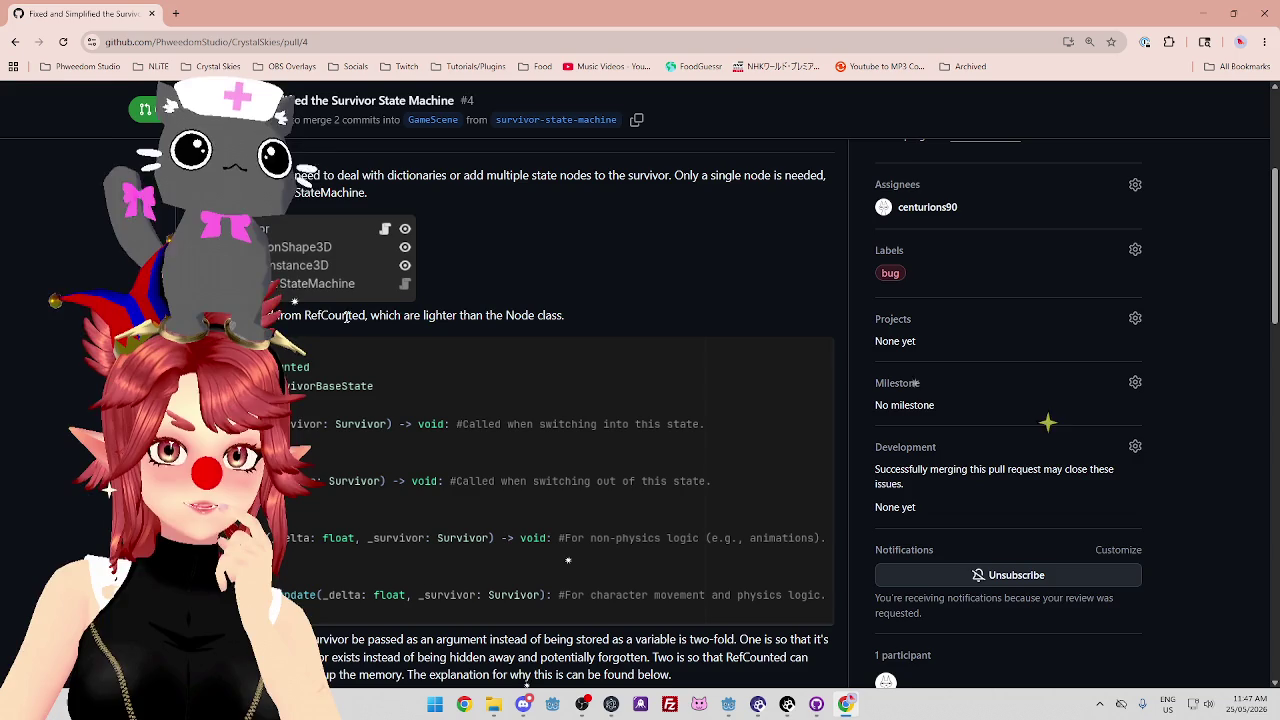
pyautogui.moveTo(304, 316); pyautogui.dragTo(366, 316)
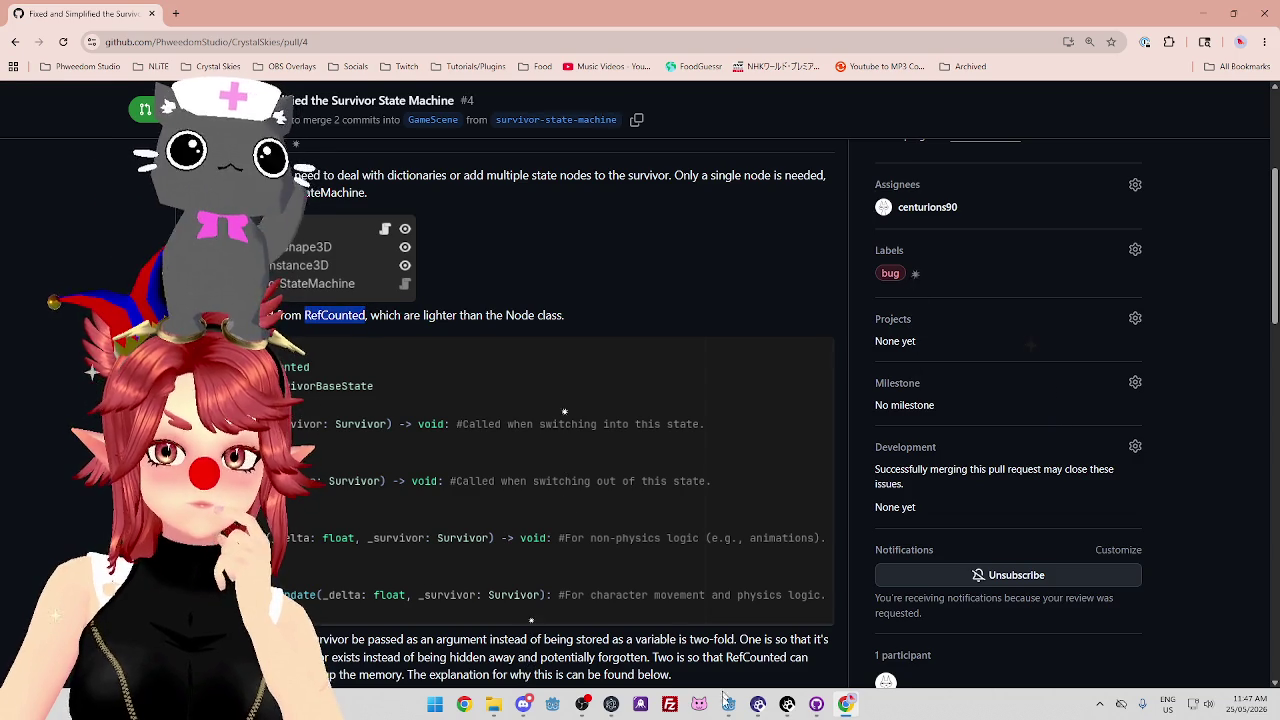
pyautogui.moveTo(728, 704)
pyautogui.click(657, 633)
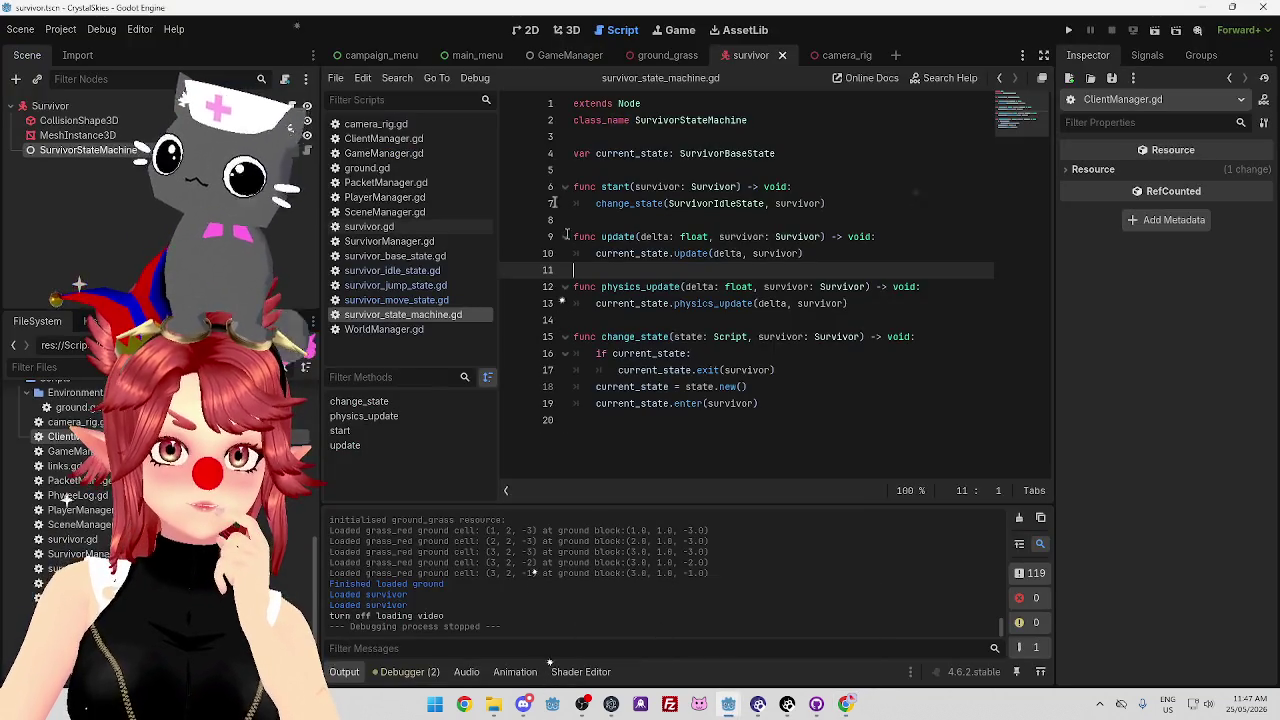
# Step through the move, jump, idle and base state scripts, then select survivor_base_state.gd's extends RefCounted line.
pyautogui.click(396, 300)
pyautogui.click(398, 286)
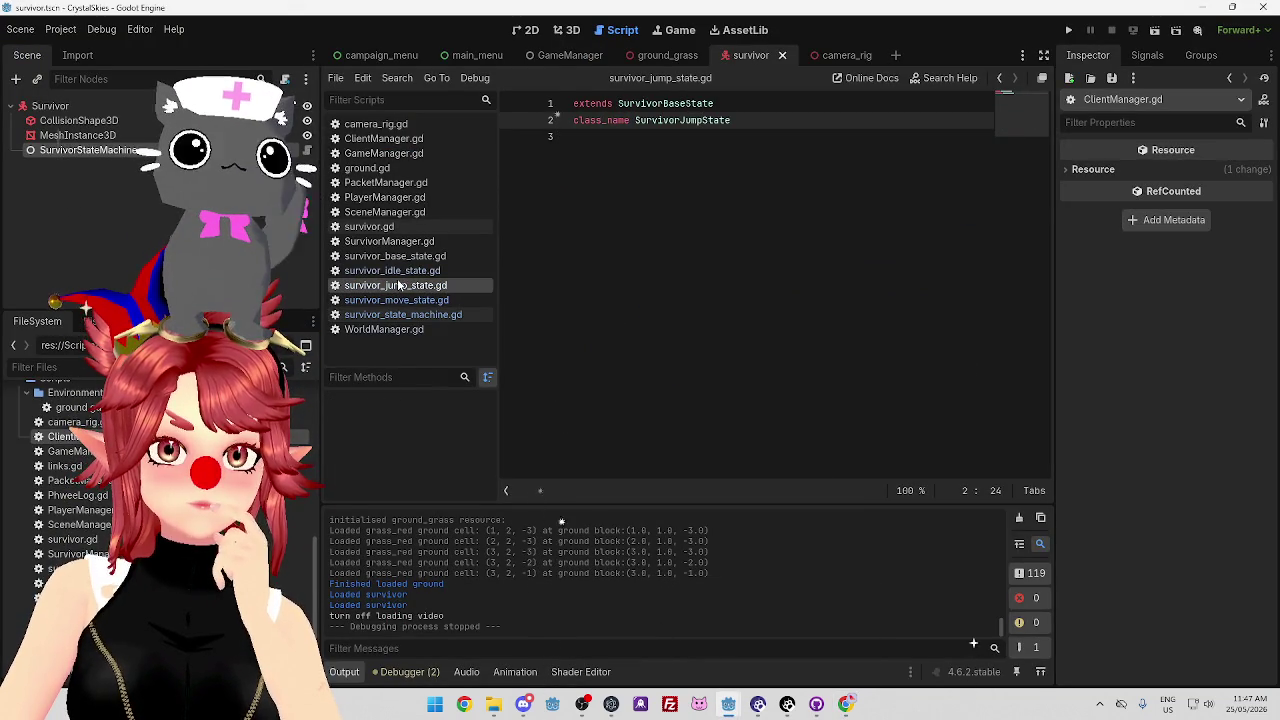
pyautogui.click(398, 271)
pyautogui.click(398, 257)
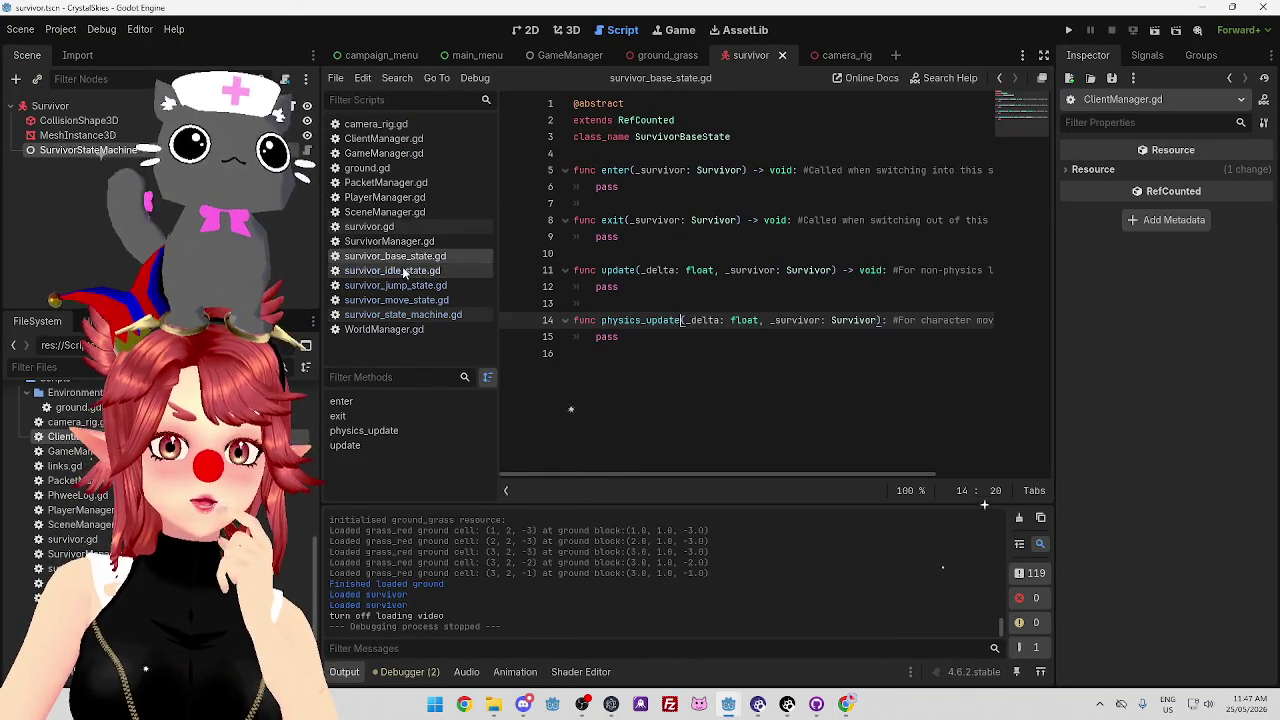
pyautogui.click(698, 119)
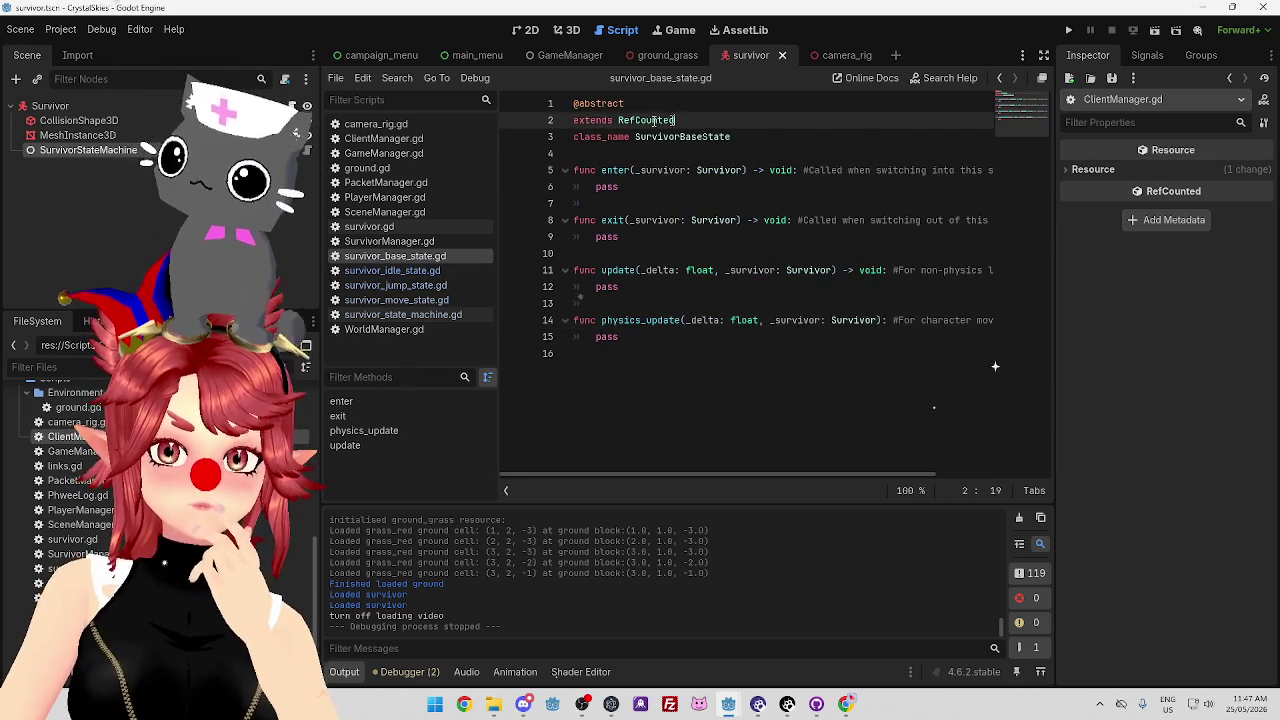
pyautogui.hotkey('shift', 'Home')
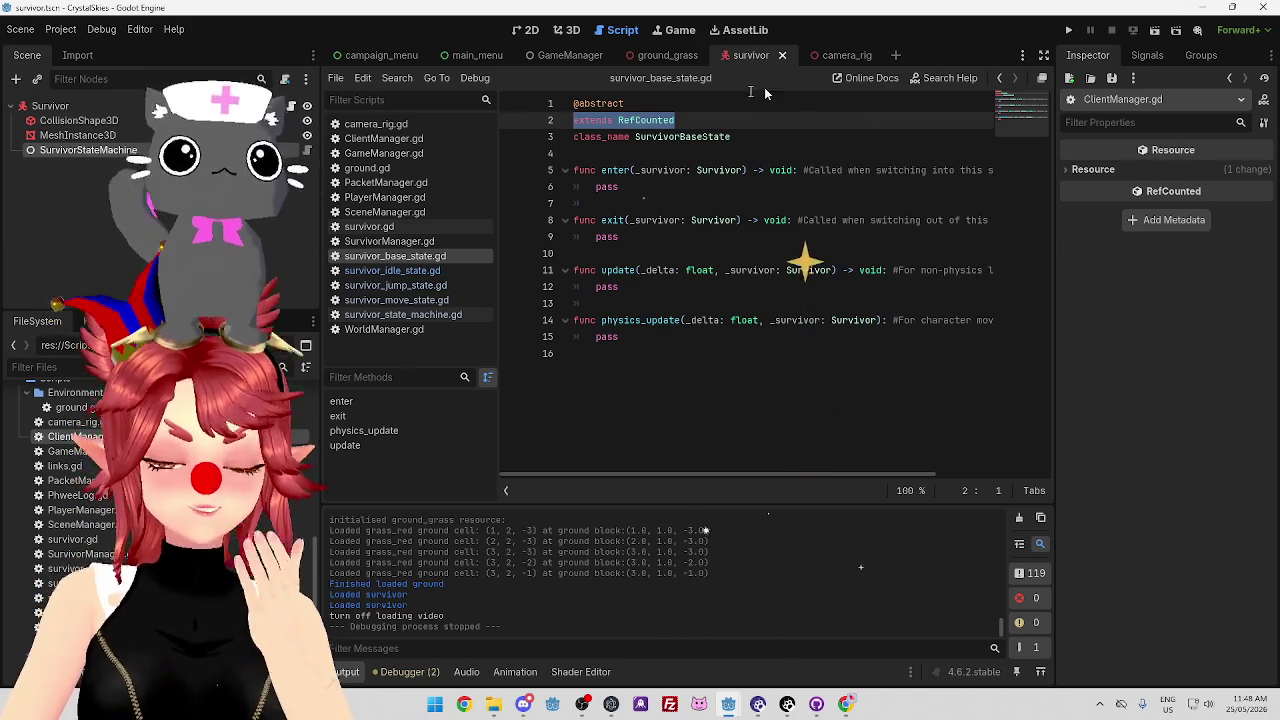
# Highlight RefCounted on line 2, then go back to the pull request in the browser.
pyautogui.moveTo(676, 120); pyautogui.dragTo(628, 120)
pyautogui.moveTo(736, 137)
pyautogui.mouseDown()
pyautogui.moveTo(632, 138)
pyautogui.moveTo(698, 120)
pyautogui.moveTo(591, 120)
pyautogui.moveTo(614, 119)
pyautogui.mouseUp()
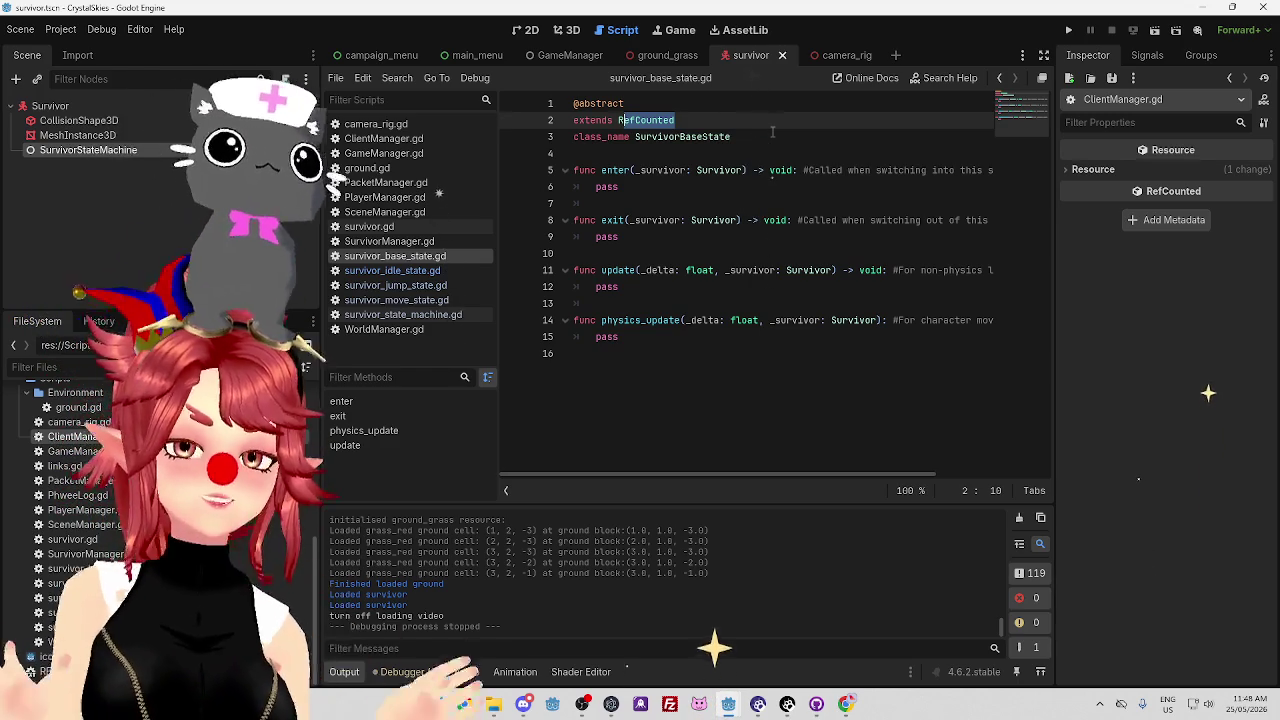
pyautogui.click(765, 136)
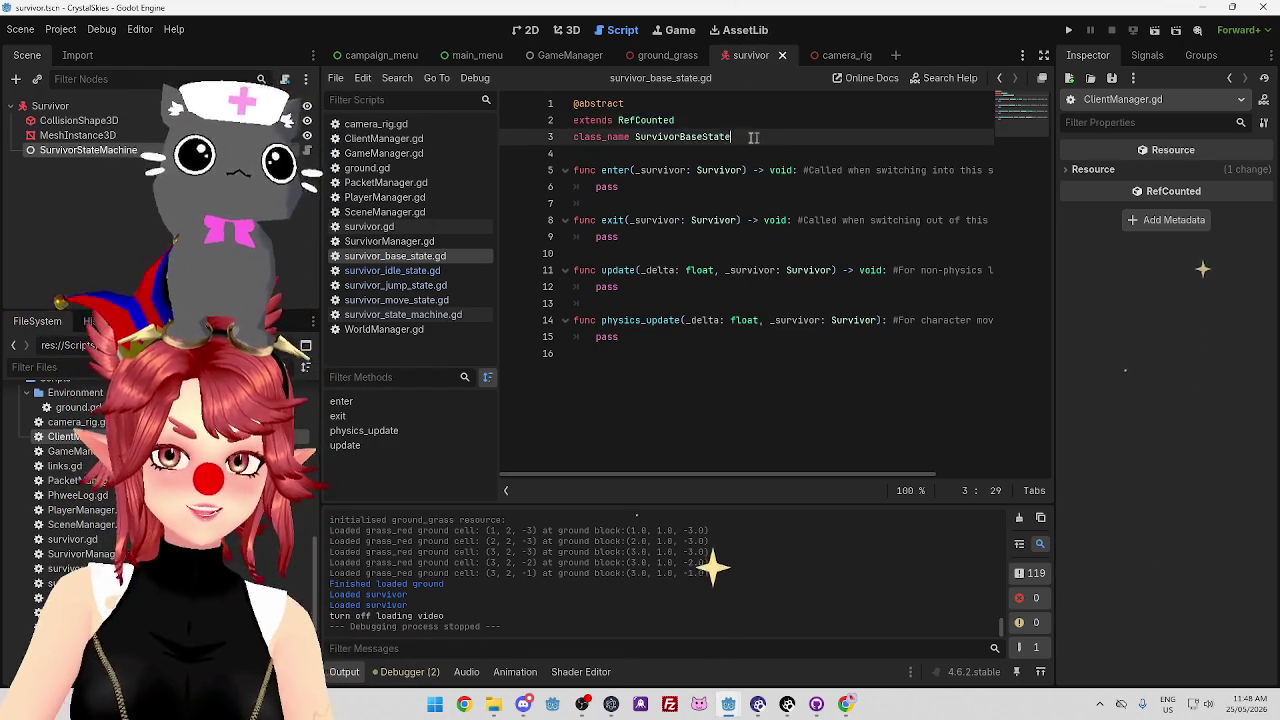
pyautogui.click(698, 120)
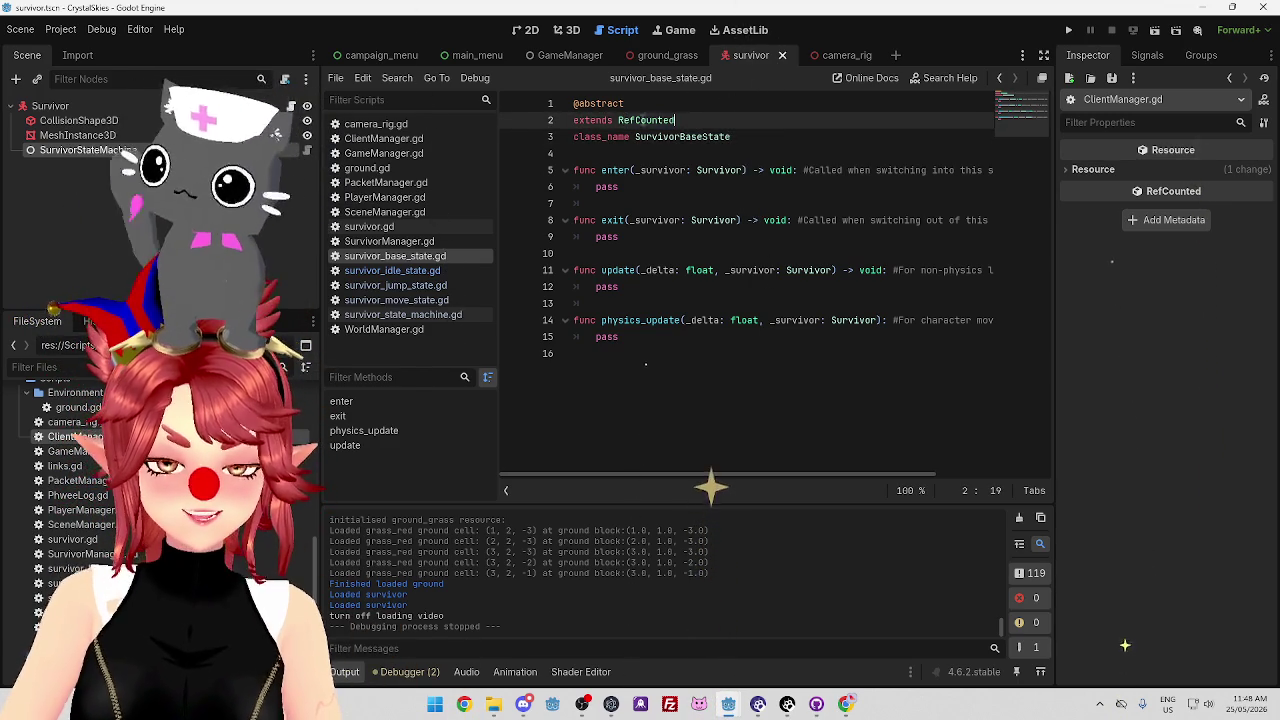
pyautogui.moveTo(619, 120); pyautogui.dragTo(676, 120)
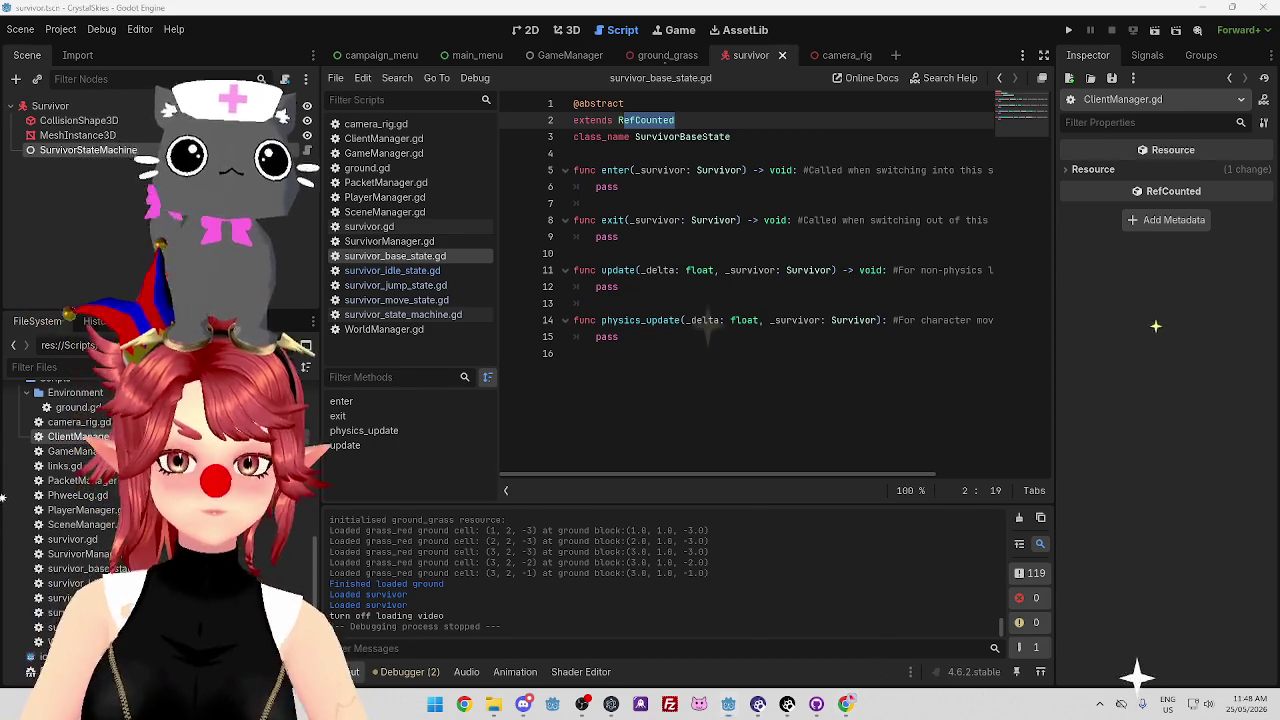
pyautogui.click(846, 705)
pyautogui.scroll(-1, 580, 420)
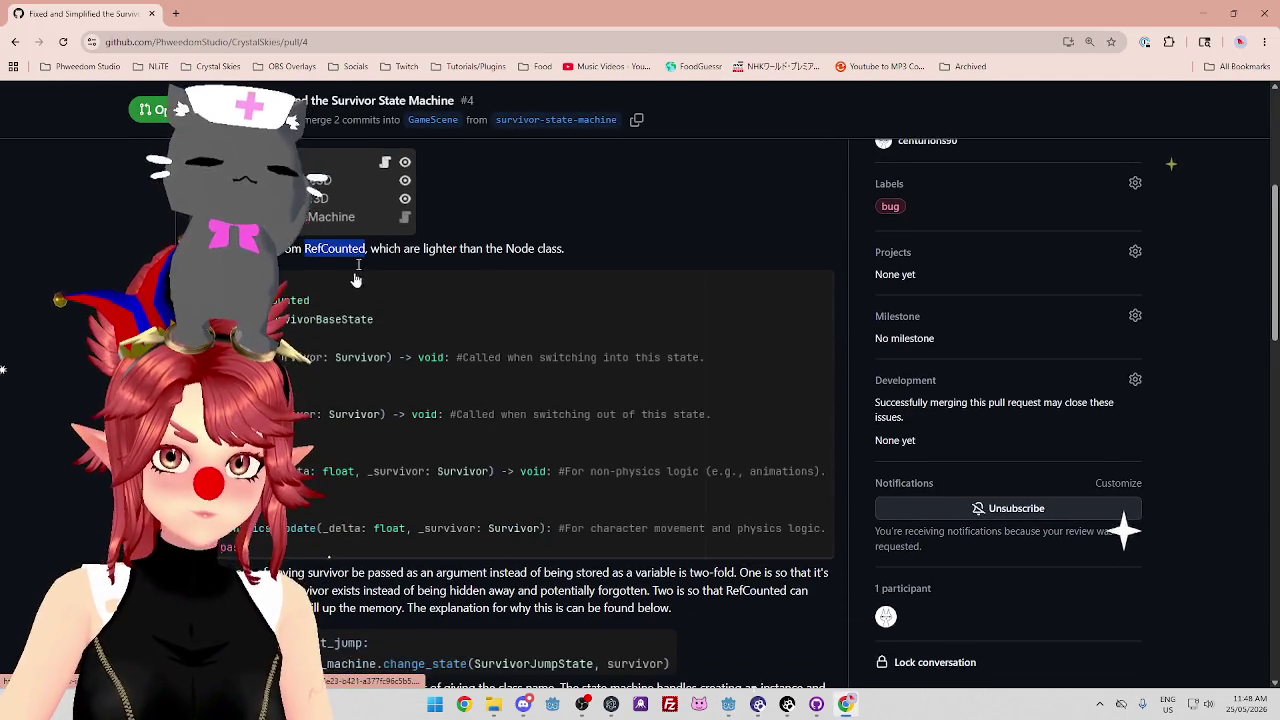
# Highlight the PR's reasons for passing survivor: being hidden away and forgotten, and the memory sentence.
pyautogui.scroll(-3, 580, 400)
pyautogui.moveTo(260, 439); pyautogui.dragTo(803, 439)
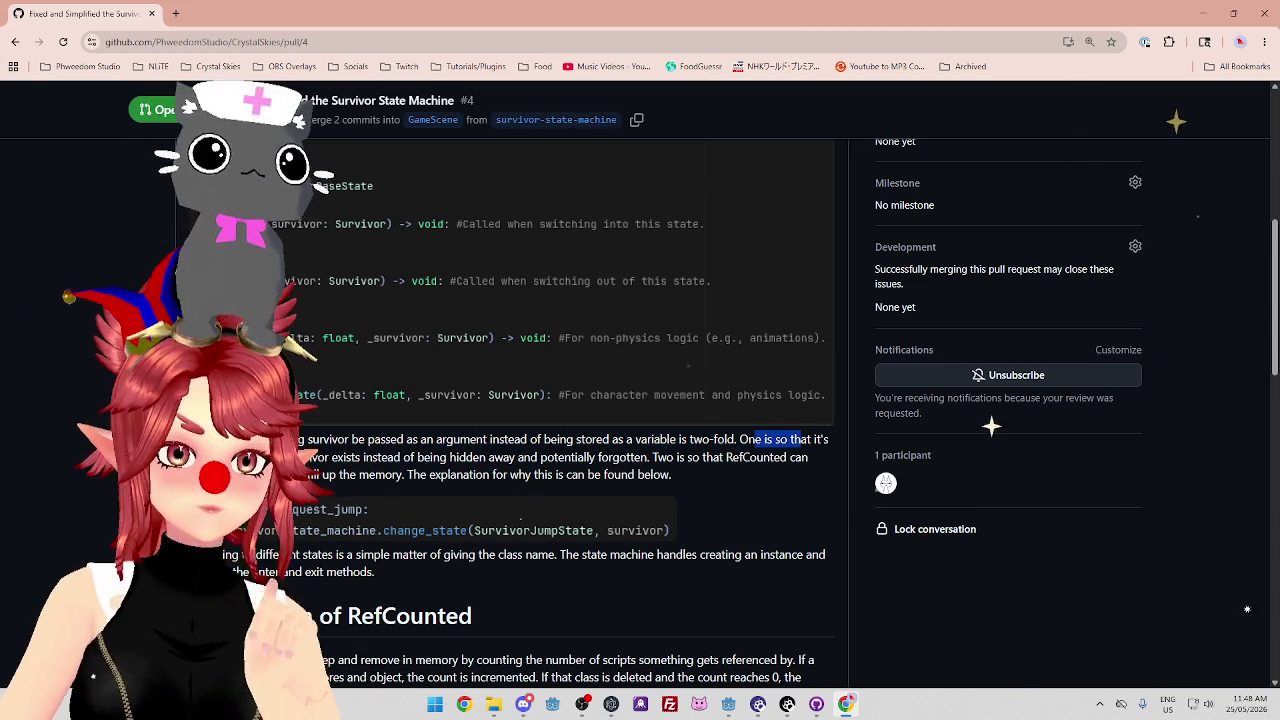
pyautogui.moveTo(298, 457); pyautogui.dragTo(332, 460)
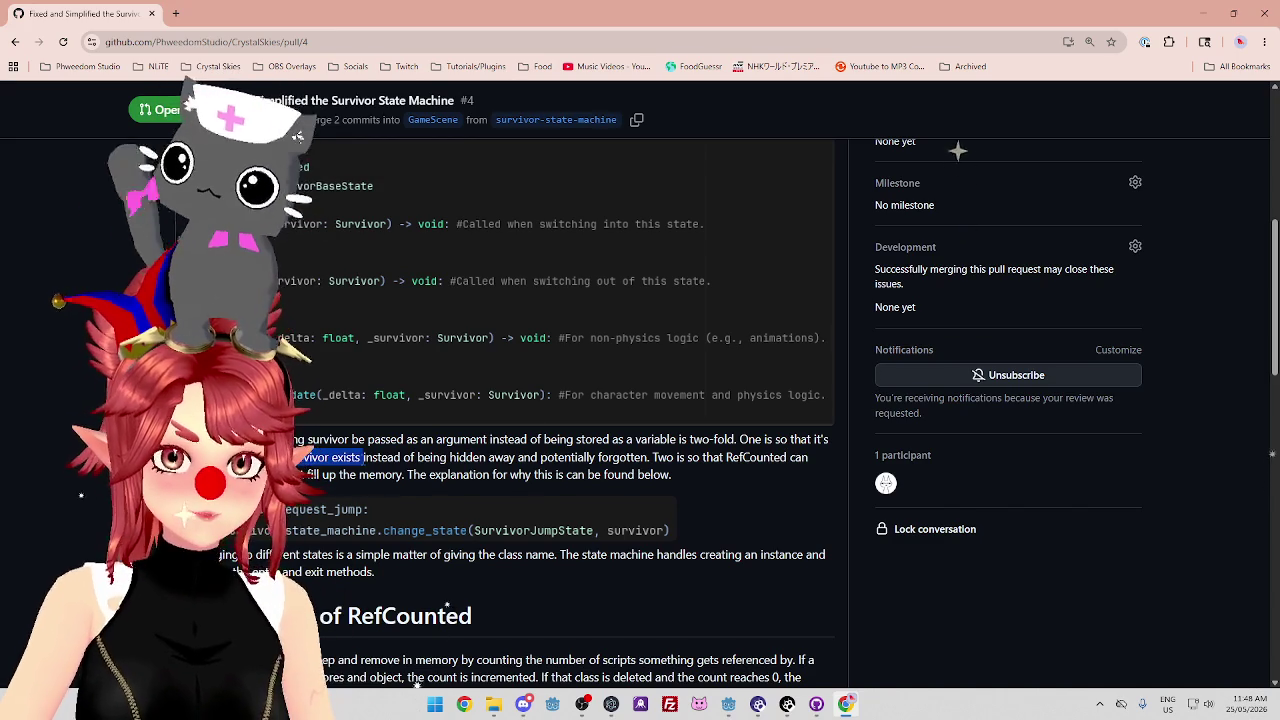
pyautogui.moveTo(412, 455); pyautogui.dragTo(628, 458)
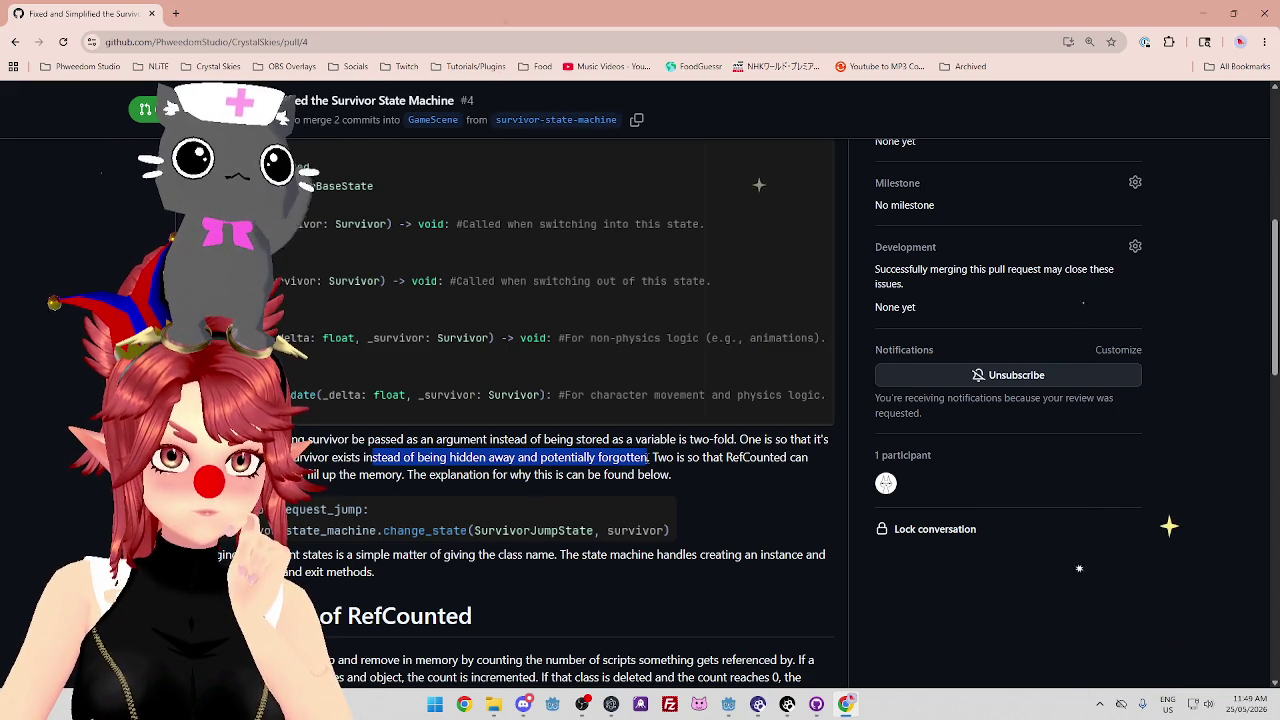
pyautogui.click(650, 457)
pyautogui.moveTo(647, 457)
pyautogui.mouseDown()
pyautogui.moveTo(606, 474)
pyautogui.moveTo(381, 457)
pyautogui.mouseUp()
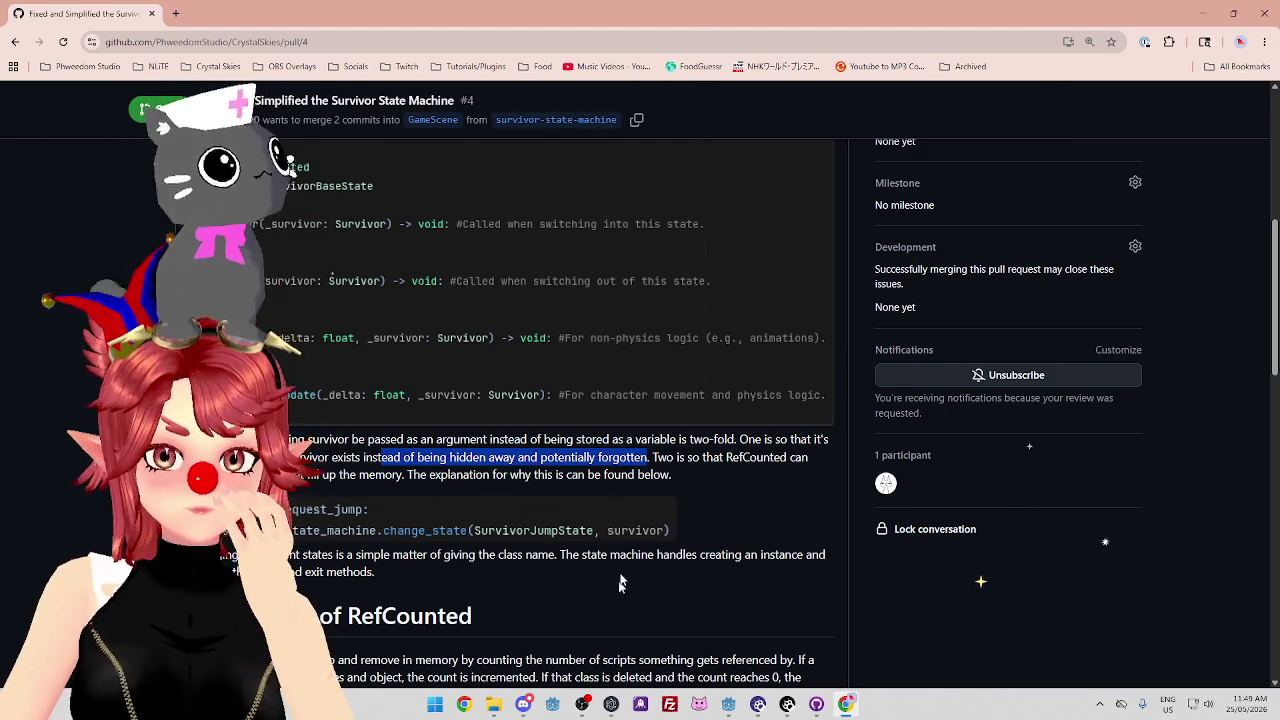
pyautogui.moveTo(657, 457); pyautogui.dragTo(755, 461)
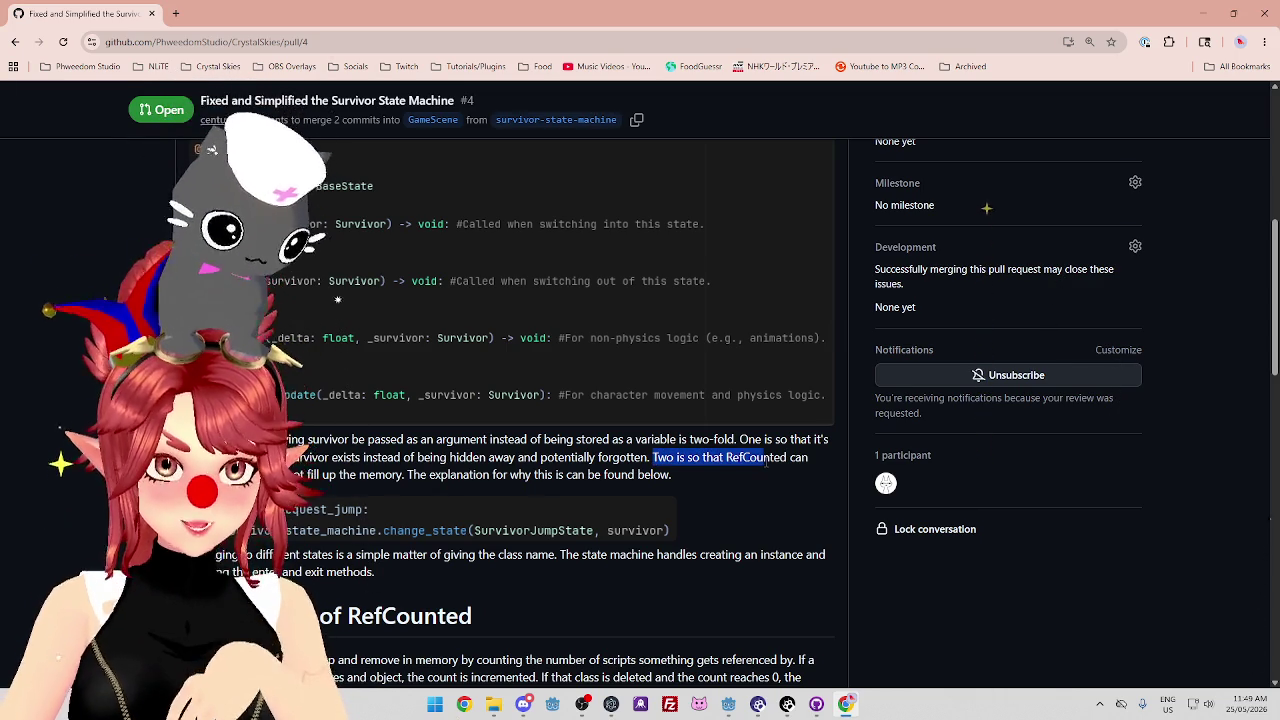
pyautogui.moveTo(360, 475); pyautogui.dragTo(672, 476)
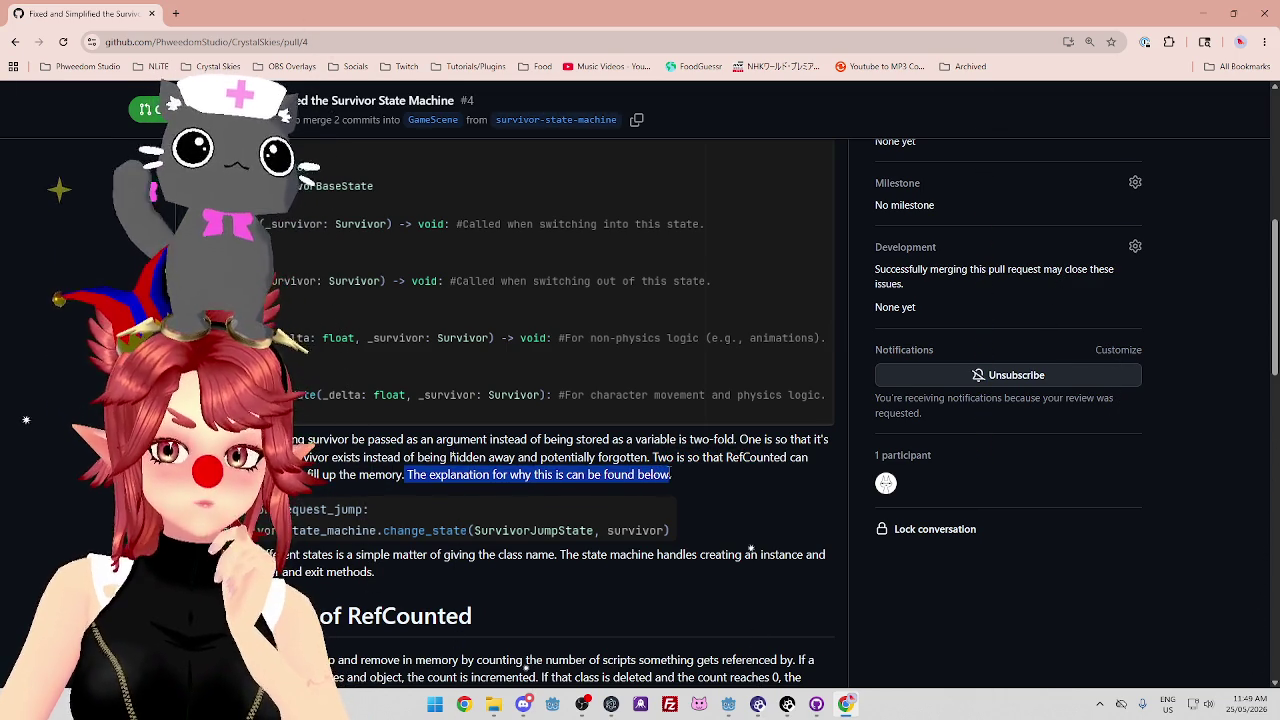
pyautogui.click(680, 478)
pyautogui.moveTo(403, 477)
pyautogui.mouseDown()
pyautogui.moveTo(381, 480)
pyautogui.moveTo(530, 476)
pyautogui.mouseUp()
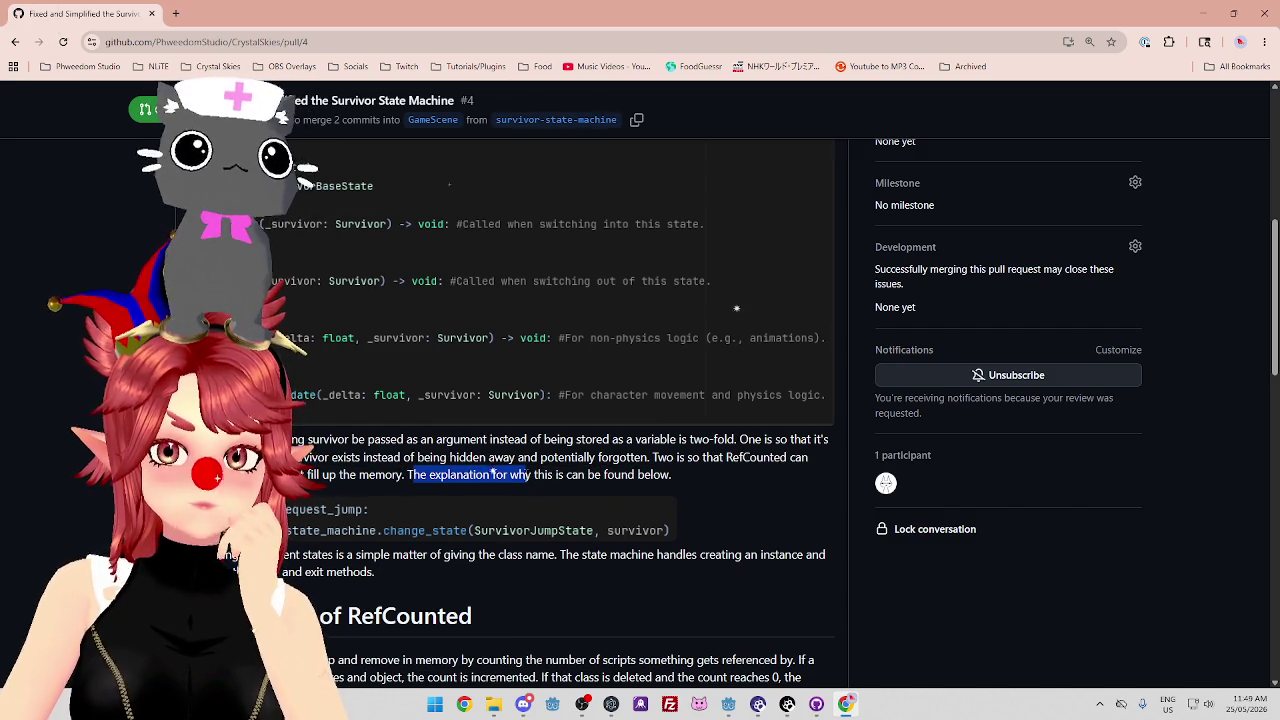
# Highlight the notes on switching states by class name and enter/exit methods, then the RefCounted paragraph and heading.
pyautogui.scroll(-2, 652, 470)
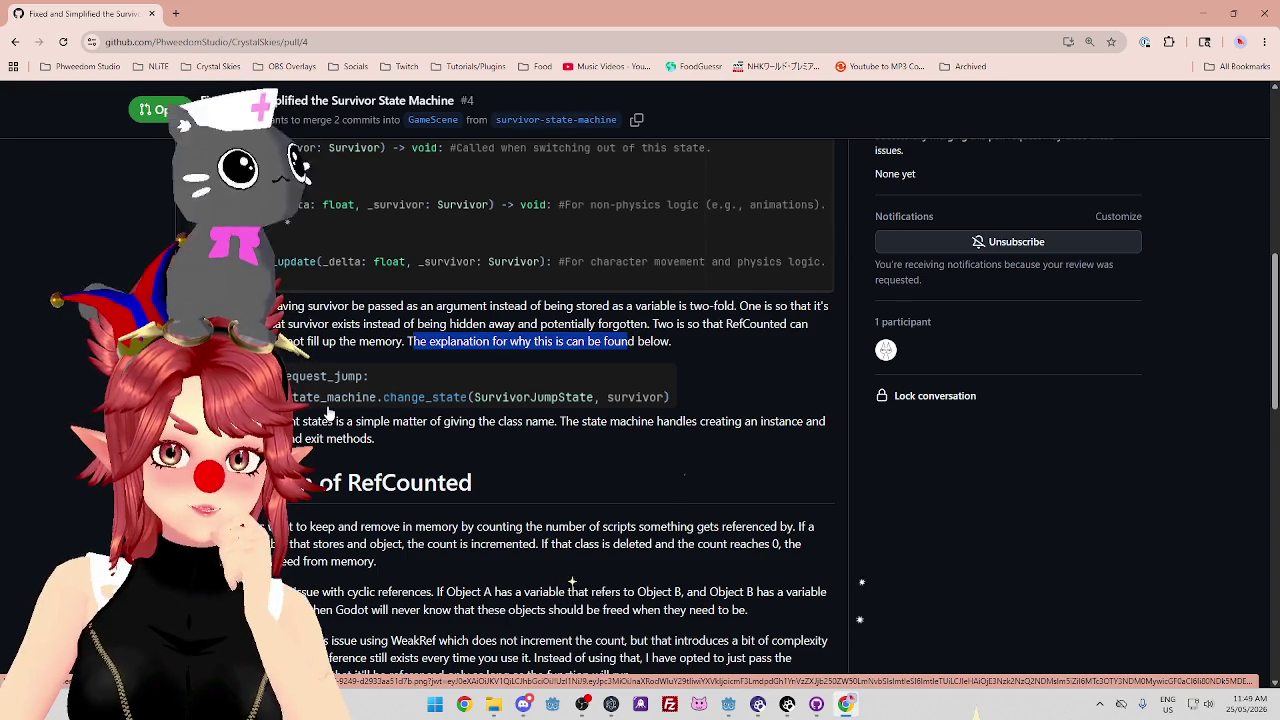
pyautogui.moveTo(285, 421); pyautogui.dragTo(497, 421)
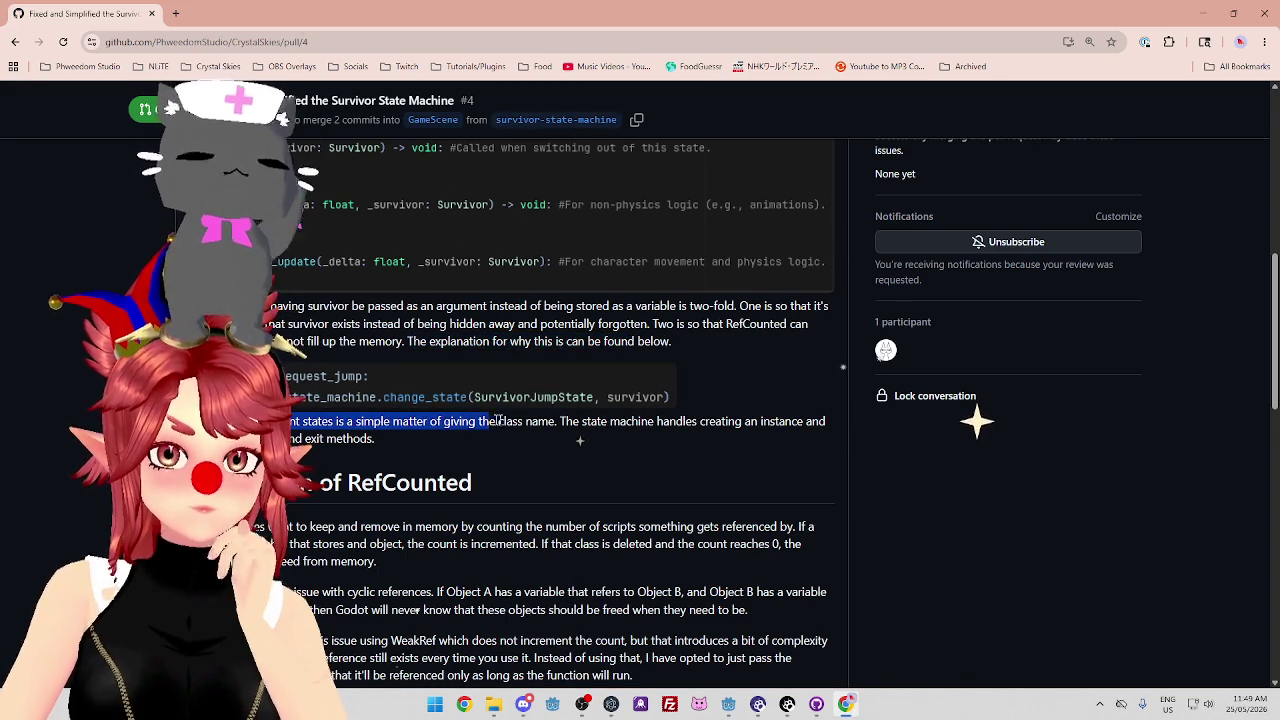
pyautogui.moveTo(574, 421); pyautogui.dragTo(803, 421)
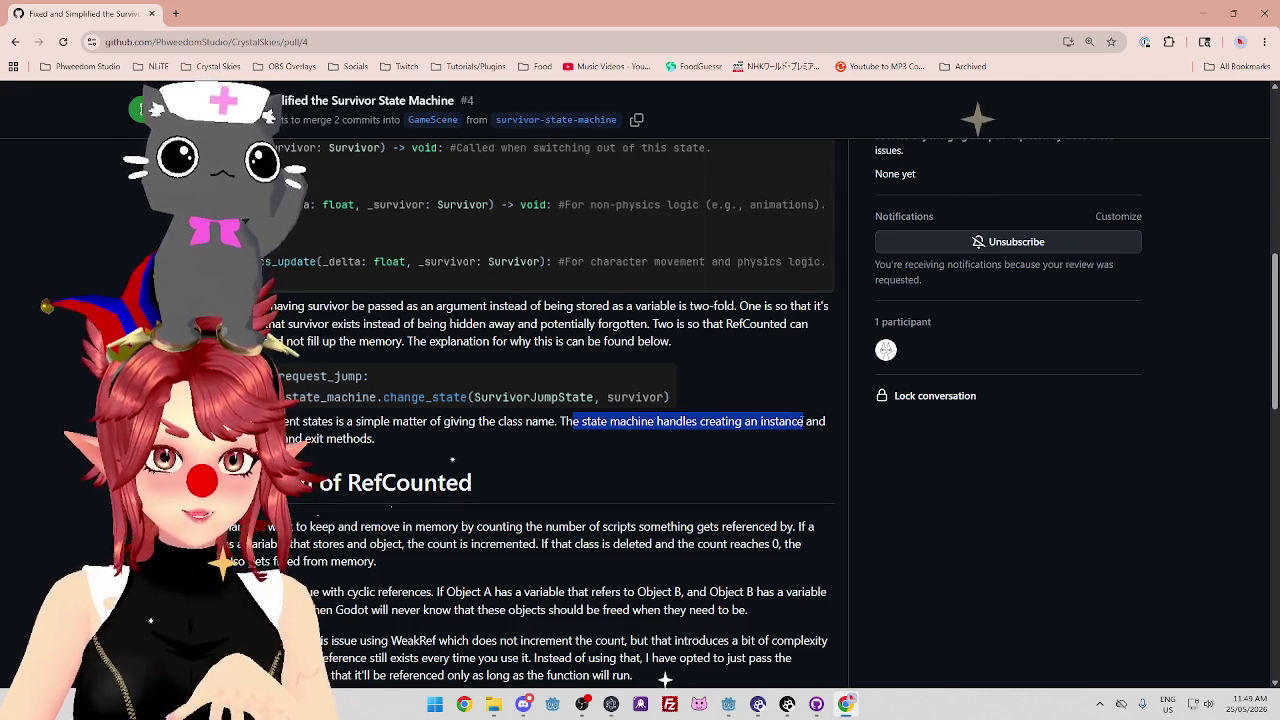
pyautogui.moveTo(290, 438); pyautogui.dragTo(391, 445)
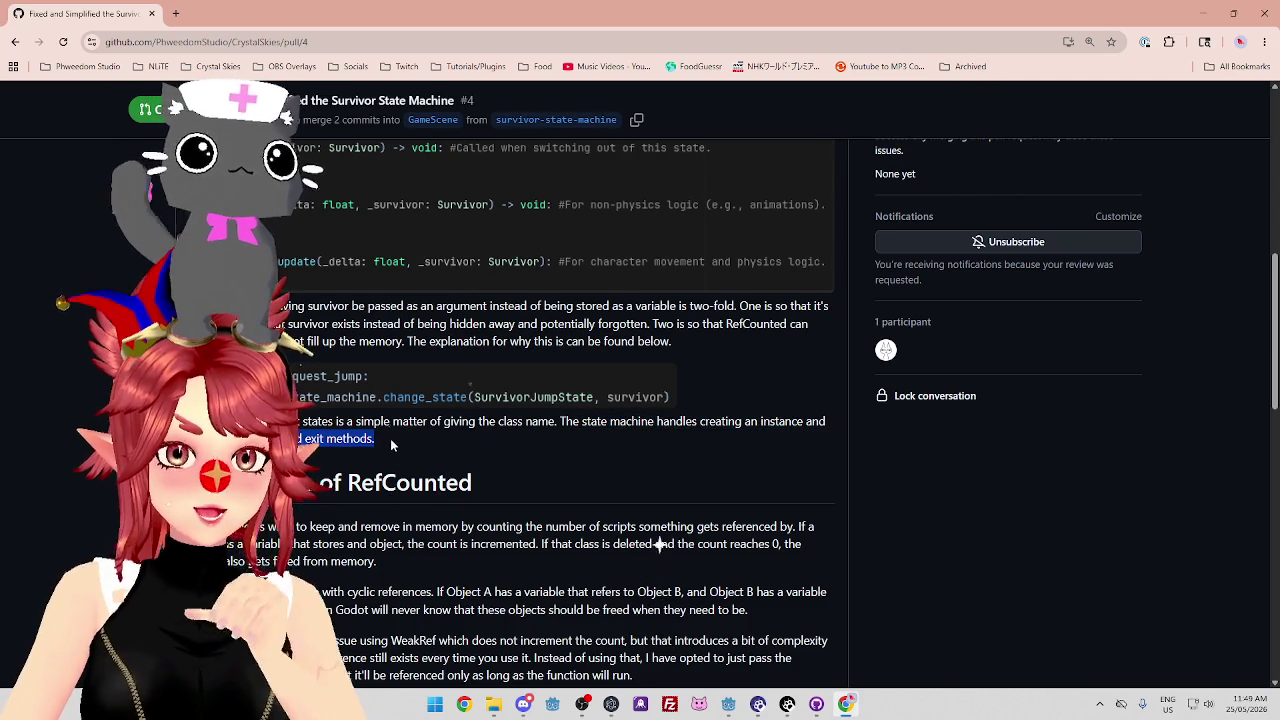
pyautogui.scroll(-2, 394, 441)
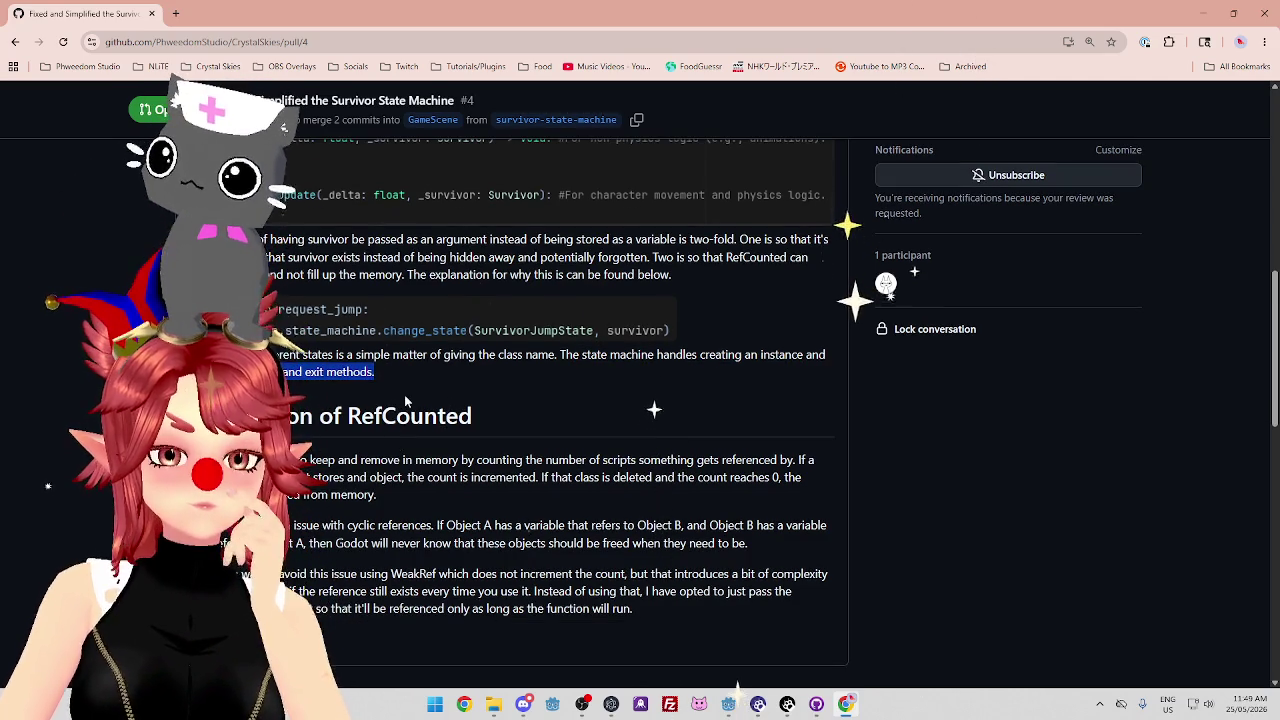
pyautogui.scroll(1, 400, 398)
pyautogui.scroll(-1, 390, 393)
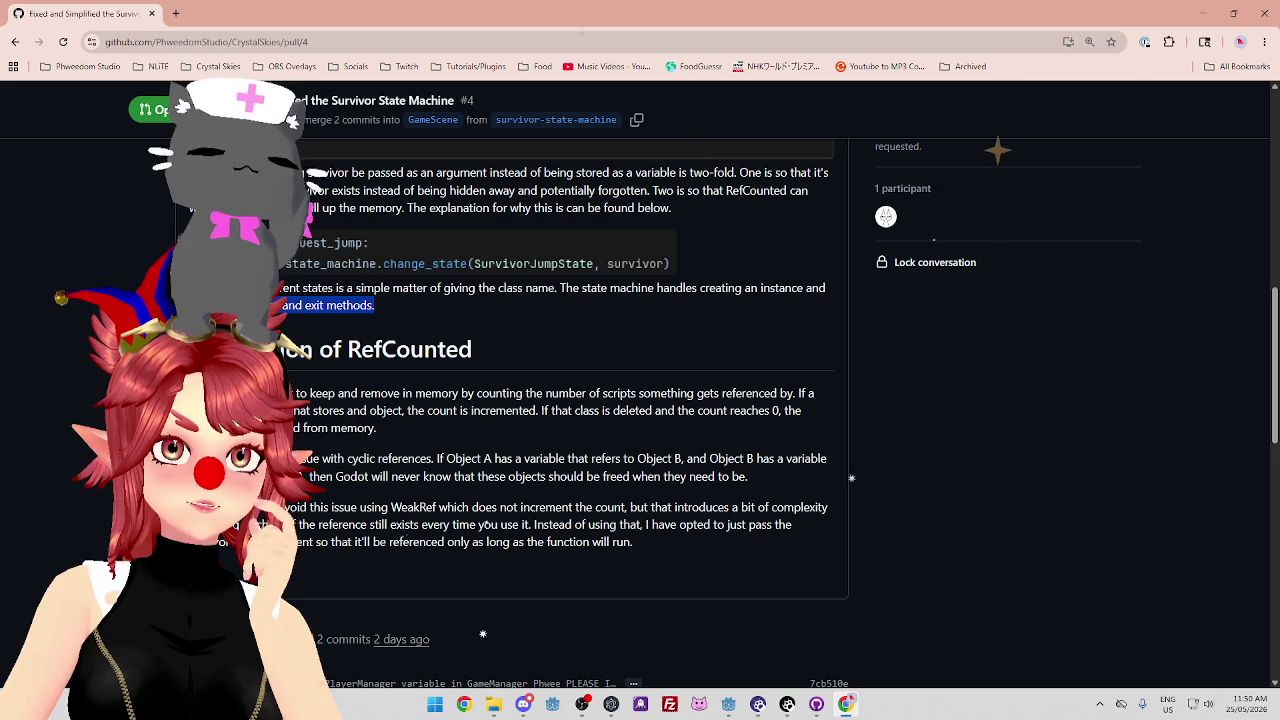
pyautogui.moveTo(294, 393)
pyautogui.mouseDown()
pyautogui.moveTo(815, 398)
pyautogui.moveTo(550, 412)
pyautogui.moveTo(645, 540)
pyautogui.moveTo(663, 542)
pyautogui.mouseUp()
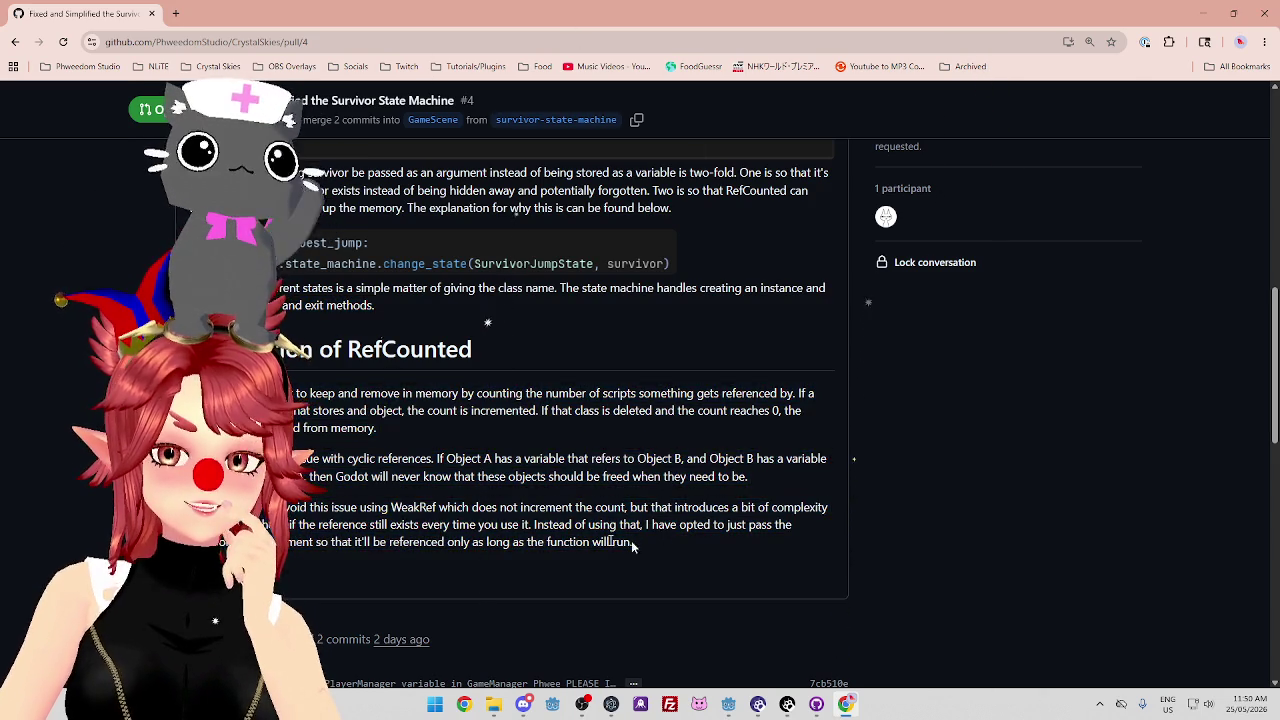
pyautogui.click(489, 244)
pyautogui.tripleClick(410, 349)
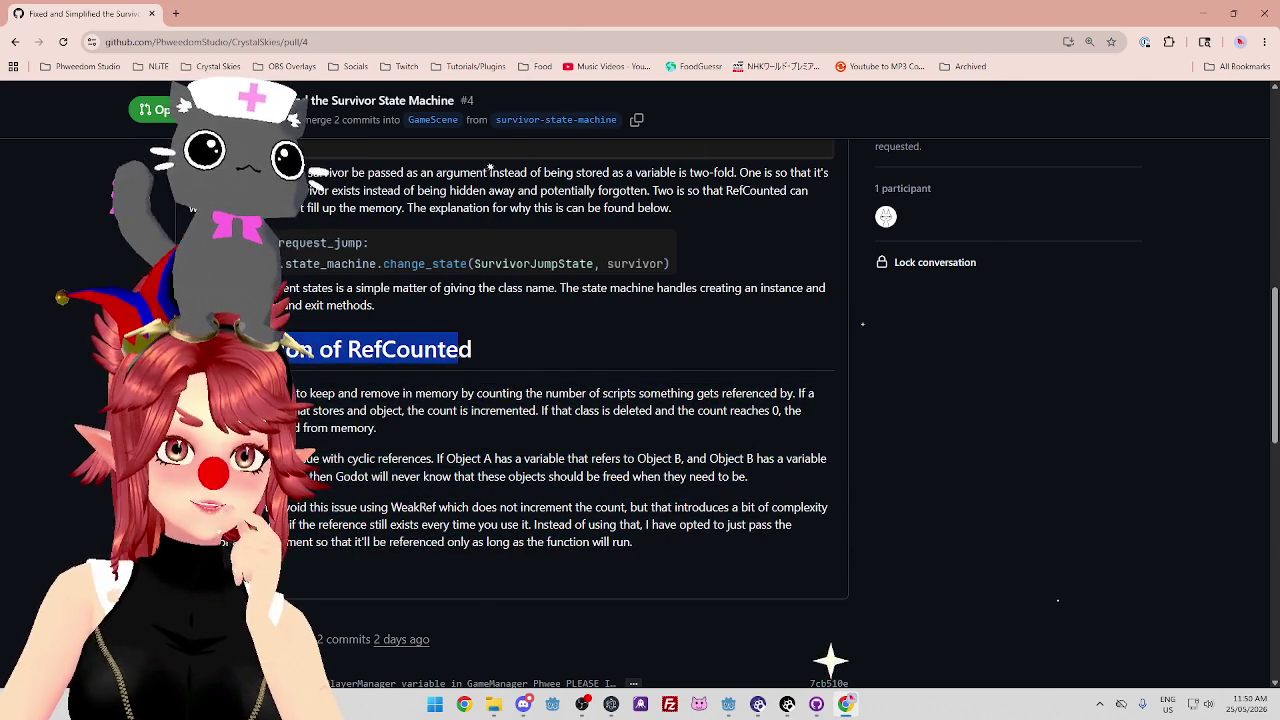
pyautogui.click(428, 437)
pyautogui.moveTo(350, 370); pyautogui.dragTo(556, 395)
pyautogui.click(537, 449)
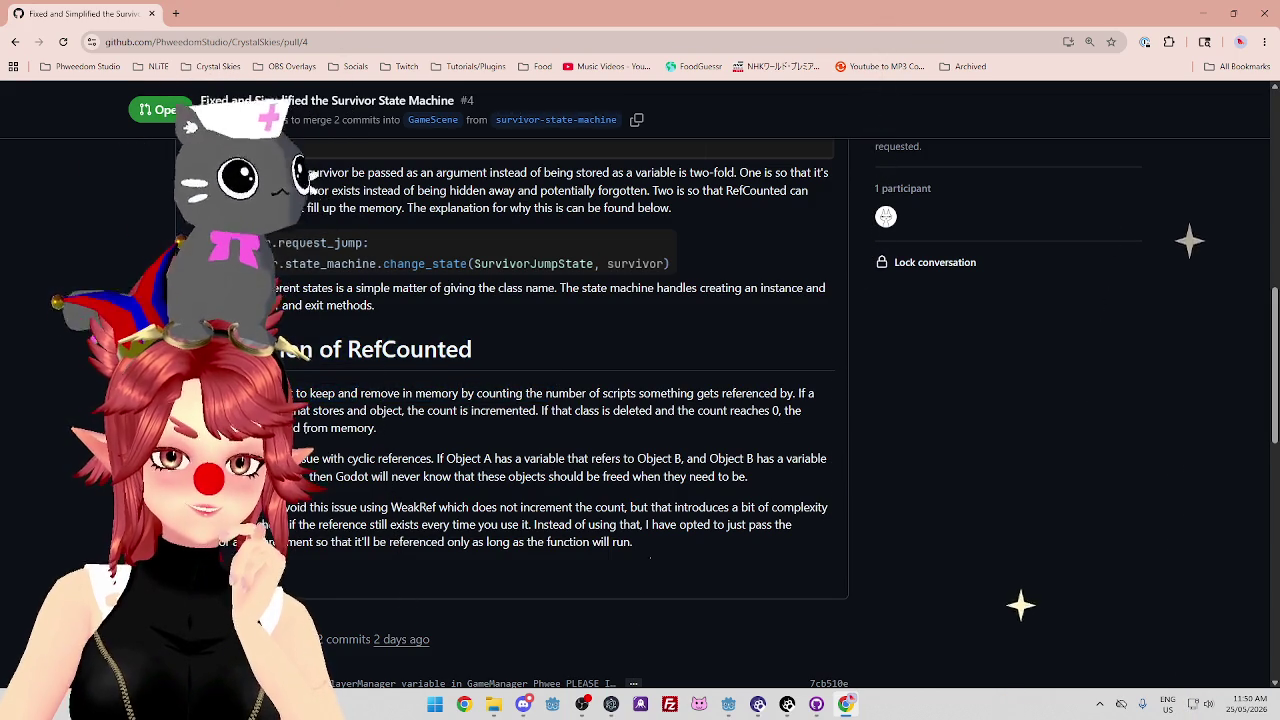
pyautogui.moveTo(285, 393); pyautogui.dragTo(795, 393)
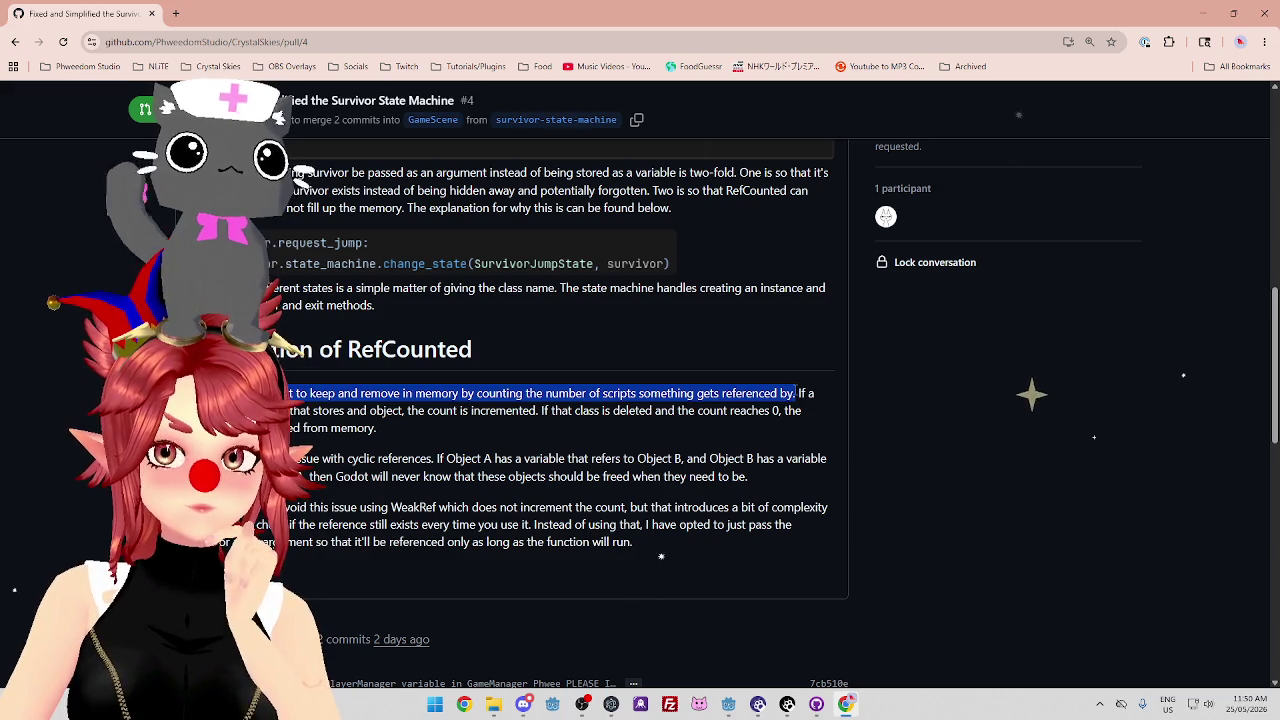
pyautogui.moveTo(797, 393)
pyautogui.mouseDown()
pyautogui.moveTo(815, 393)
pyautogui.moveTo(354, 428)
pyautogui.moveTo(815, 393)
pyautogui.moveTo(310, 410)
pyautogui.moveTo(538, 410)
pyautogui.mouseUp()
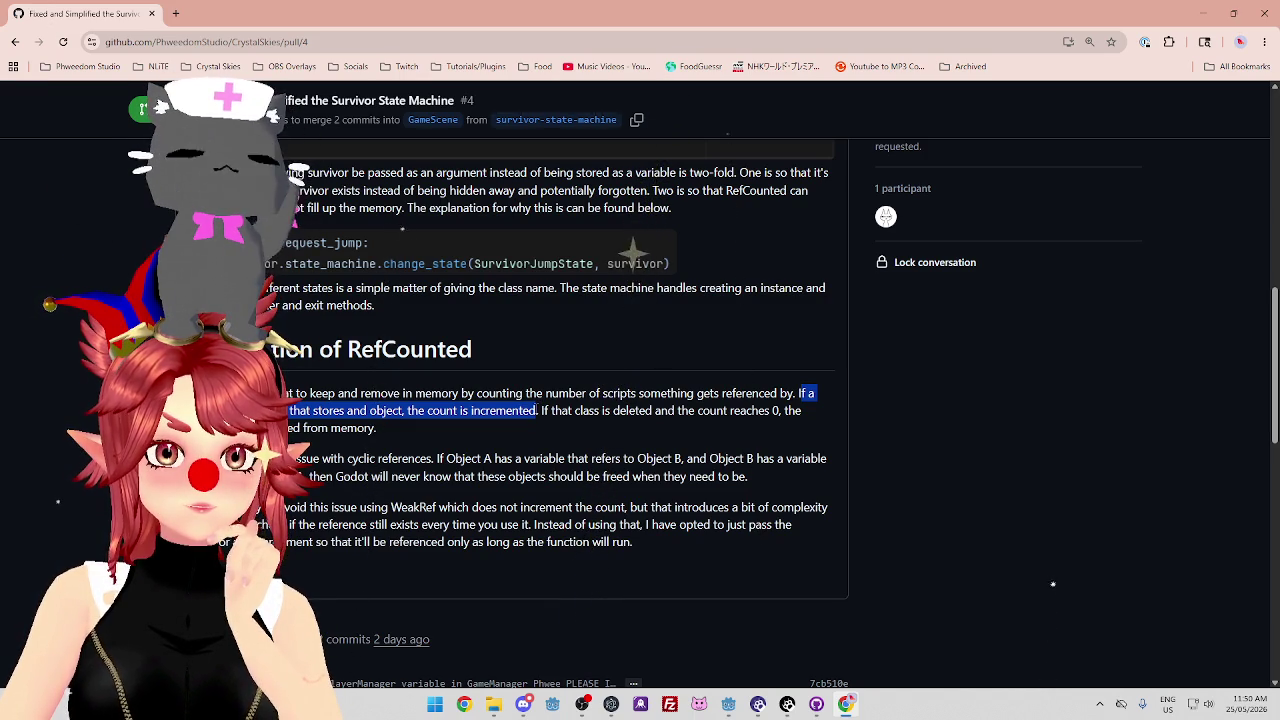
pyautogui.moveTo(540, 410); pyautogui.dragTo(741, 414)
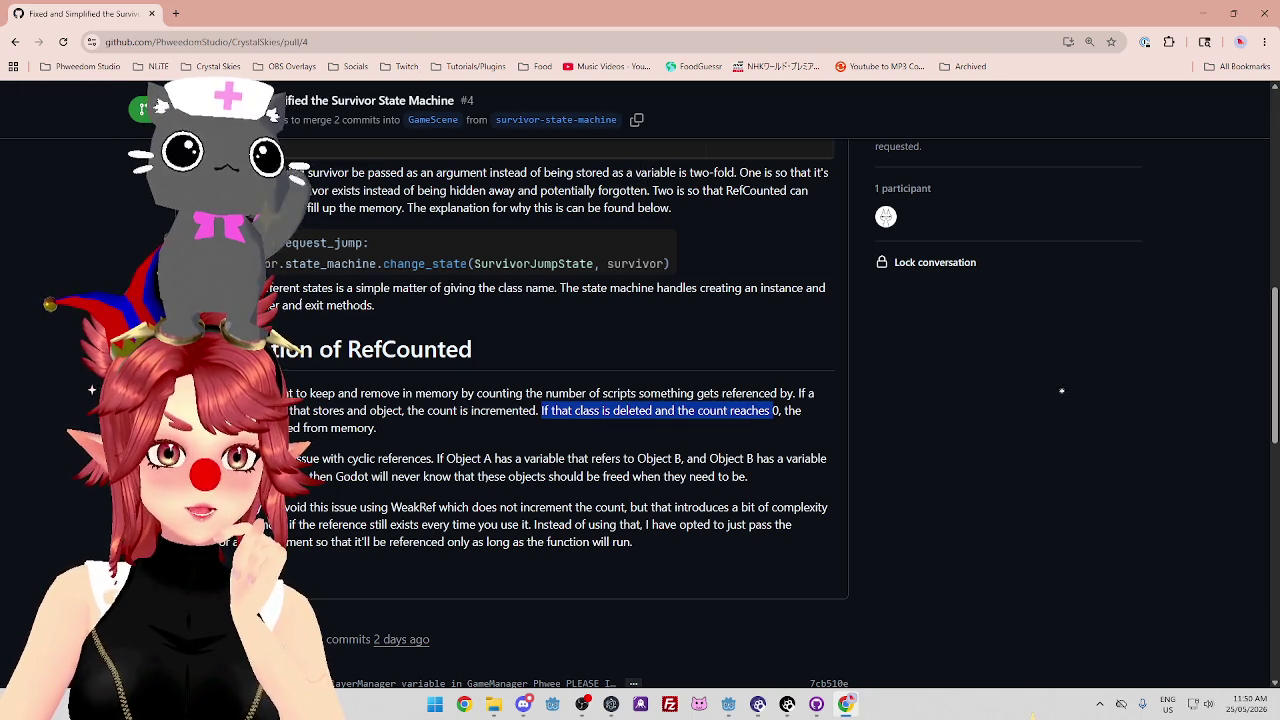
pyautogui.moveTo(170, 427); pyautogui.dragTo(390, 435)
pyautogui.click(395, 435)
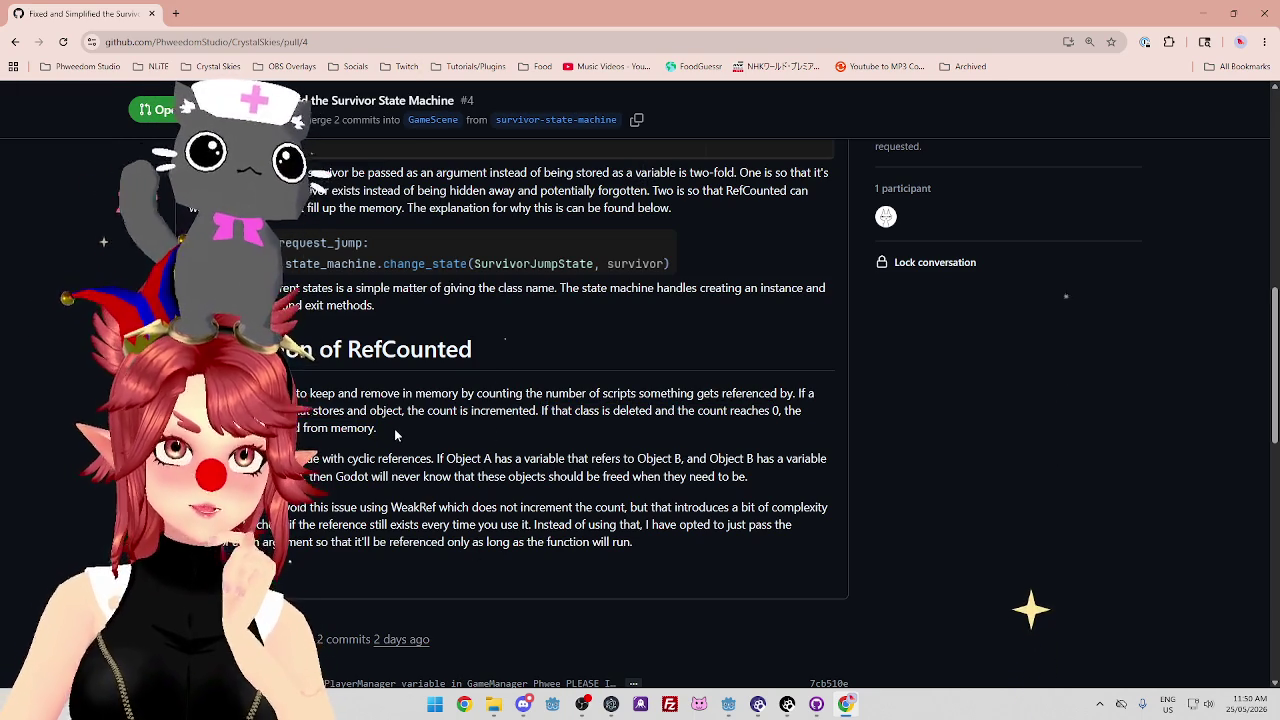
pyautogui.scroll(-1, 395, 435)
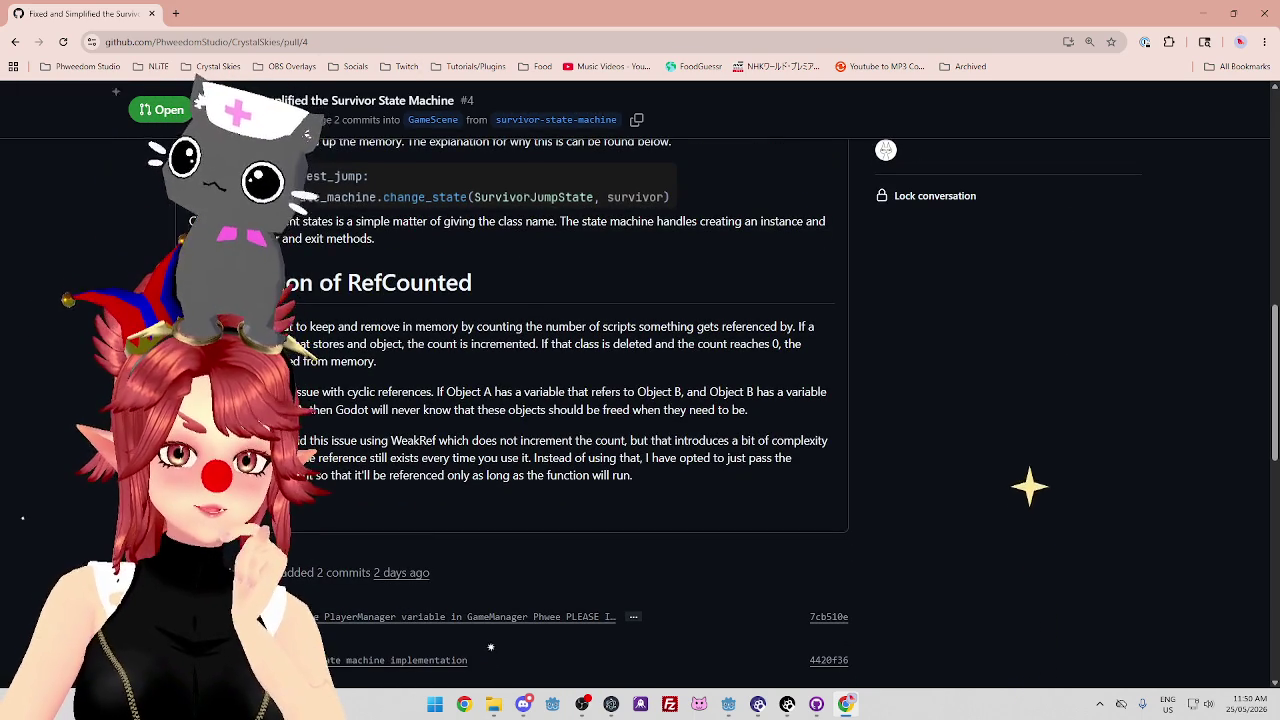
# Highlight the cyclic-reference sentence and that Godot never knows to free them.
pyautogui.moveTo(436, 392); pyautogui.dragTo(777, 392)
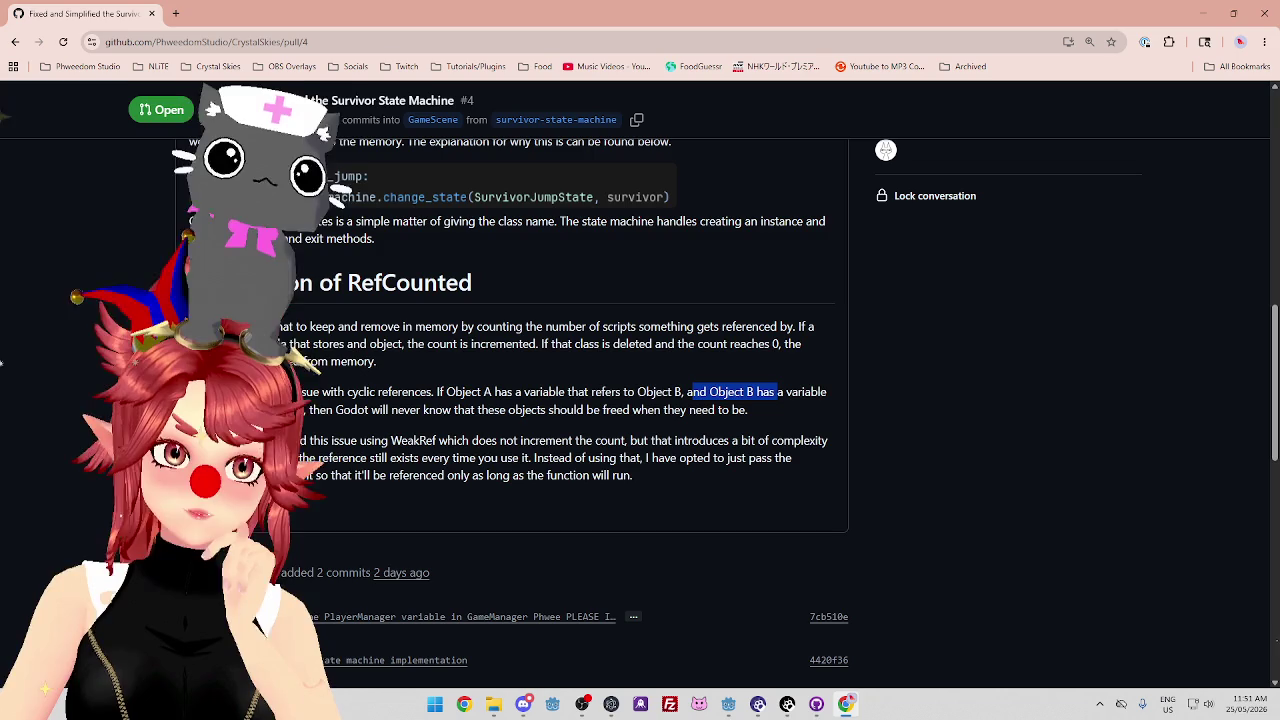
pyautogui.click(620, 393)
pyautogui.moveTo(338, 410)
pyautogui.mouseDown()
pyautogui.moveTo(748, 410)
pyautogui.moveTo(437, 392)
pyautogui.mouseUp()
pyautogui.click(748, 411)
# Highlight the WeakRef workaround, its added complexity, and the choice to pass survivor as an argument.
pyautogui.scroll(-1, 437, 392)
pyautogui.moveTo(265, 374); pyautogui.dragTo(806, 374)
pyautogui.click(425, 692)
pyautogui.moveTo(265, 391); pyautogui.dragTo(313, 391)
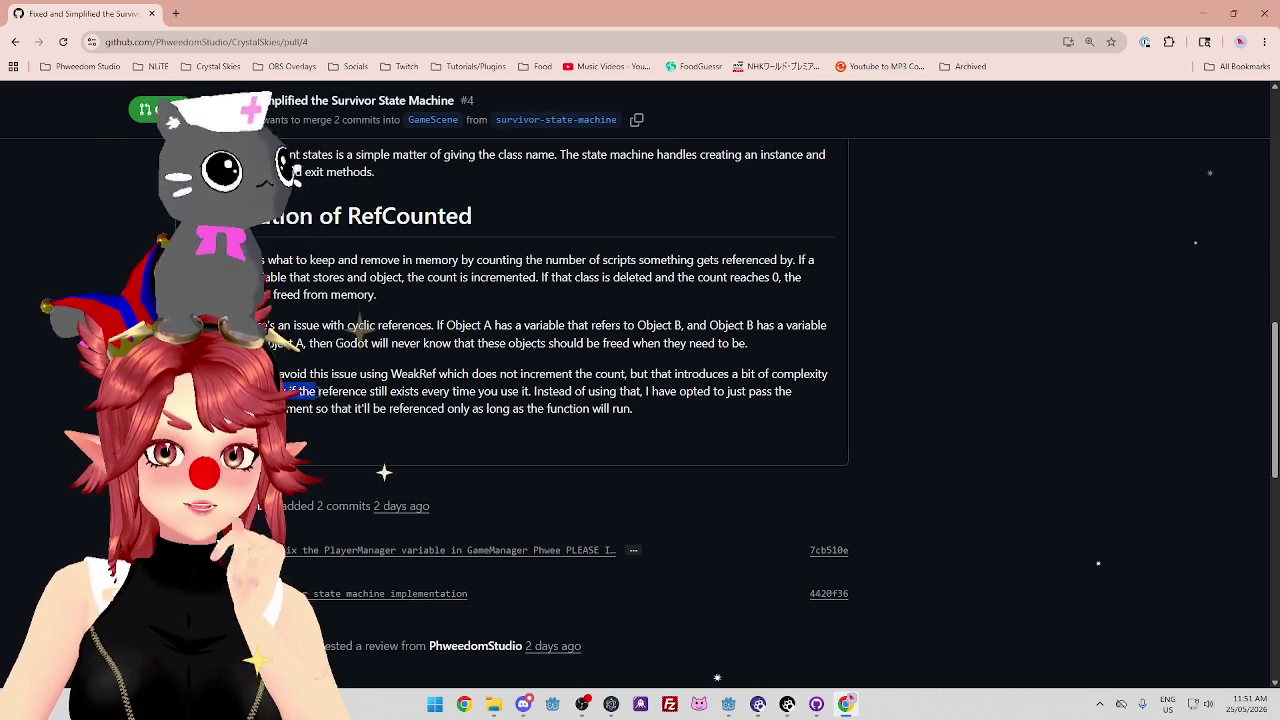
pyautogui.moveTo(315, 391)
pyautogui.mouseDown()
pyautogui.moveTo(790, 392)
pyautogui.moveTo(710, 375)
pyautogui.moveTo(792, 392)
pyautogui.moveTo(410, 408)
pyautogui.moveTo(633, 410)
pyautogui.mouseUp()
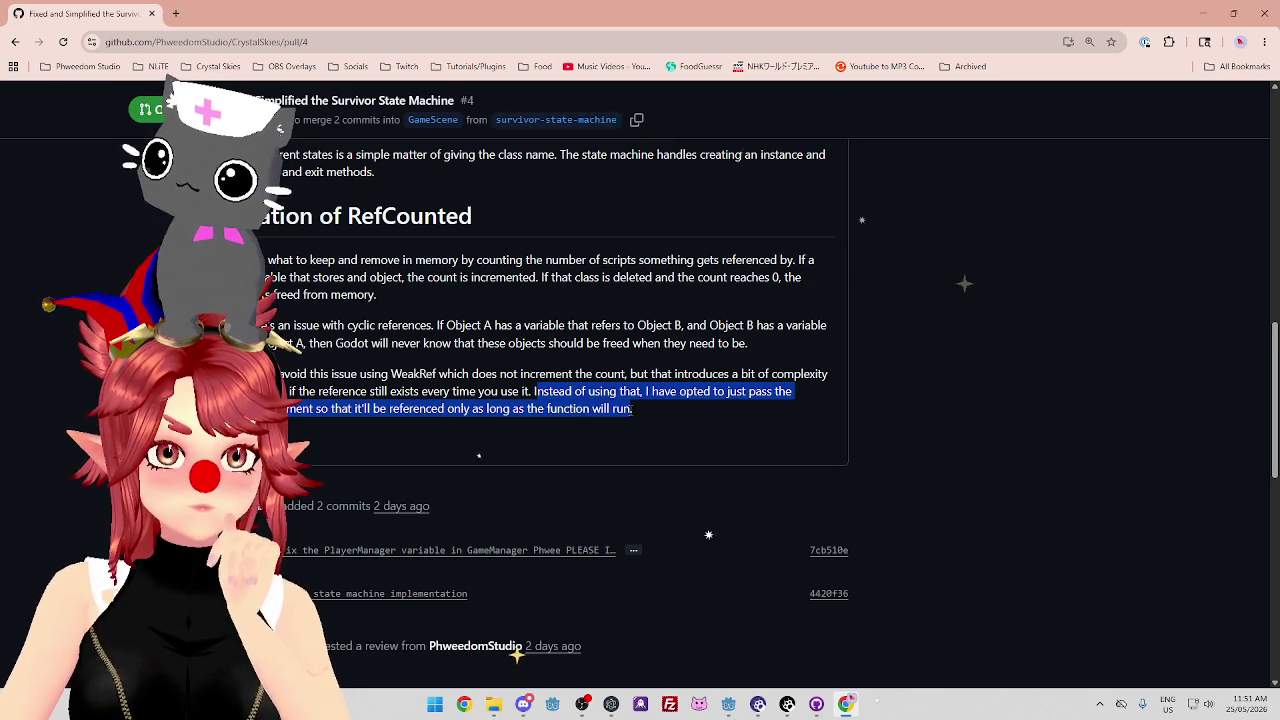
pyautogui.click(649, 408)
pyautogui.moveTo(649, 408); pyautogui.dragTo(390, 373)
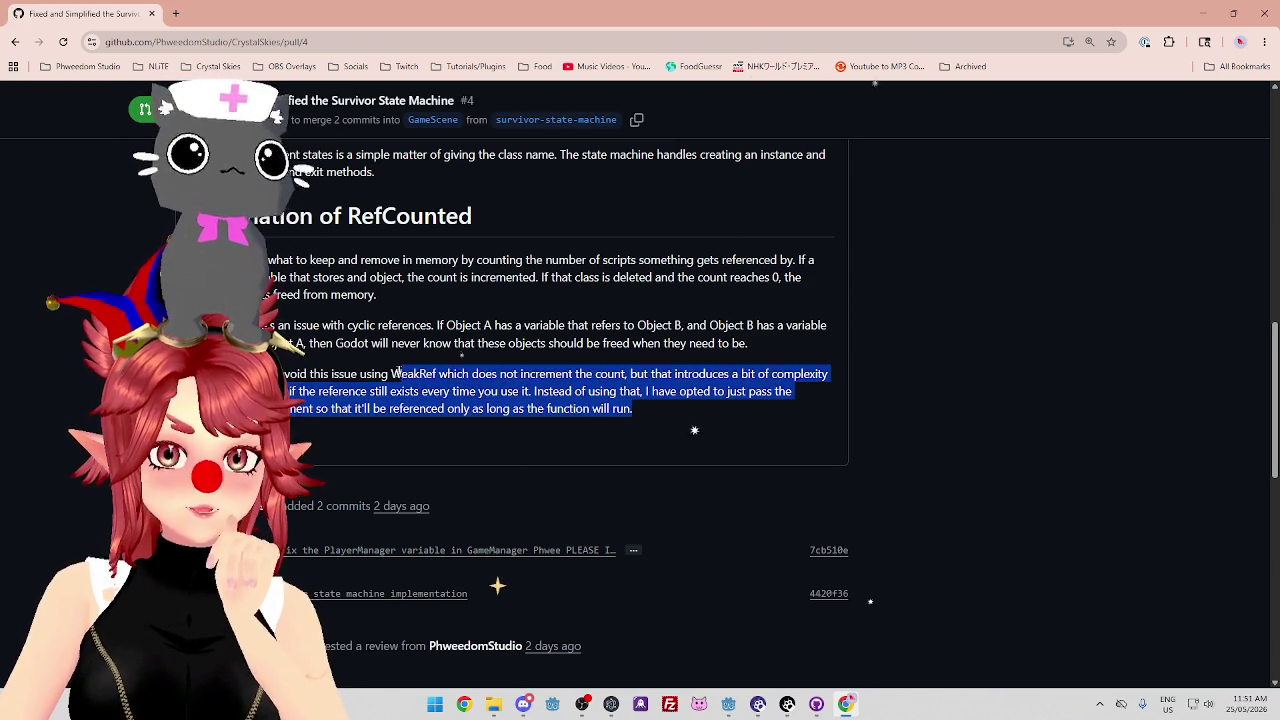
# Scroll back up the PR, return to Godot, and place the caret on empty line 4 of survivor_base_state.gd.
pyautogui.scroll(-3, 771, 402)
pyautogui.scroll(4, 771, 402)
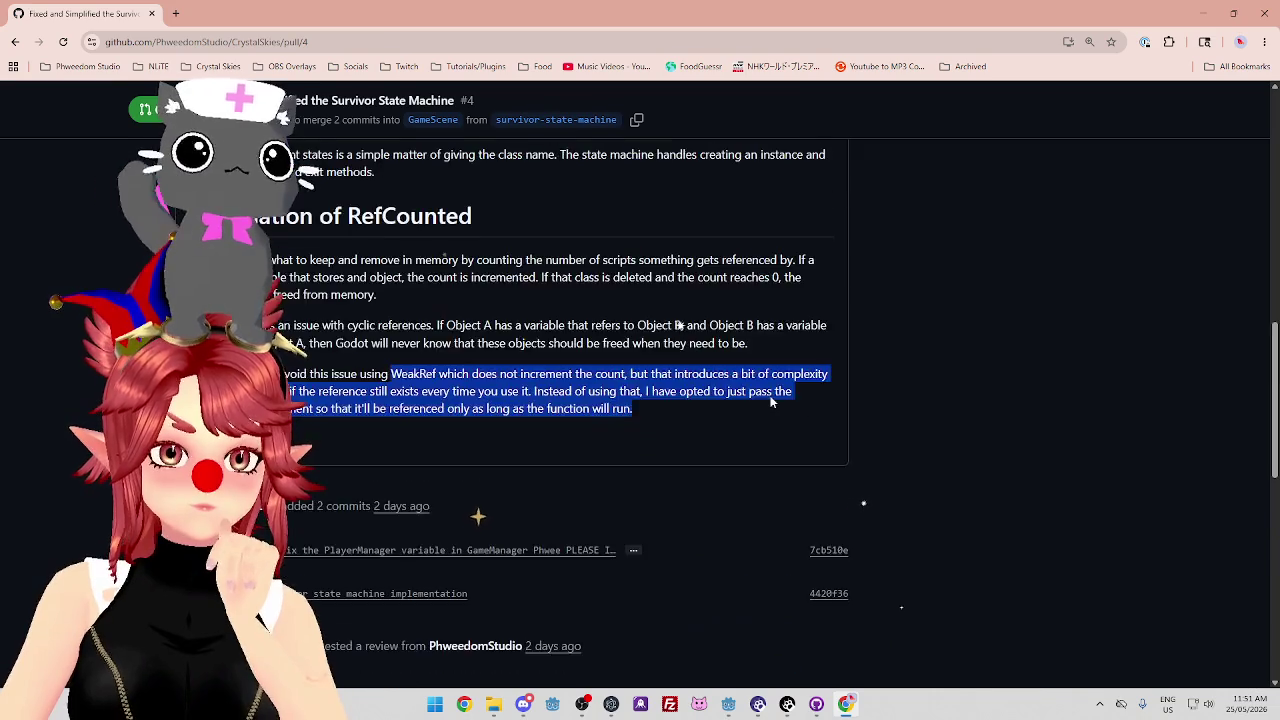
pyautogui.scroll(3, 686, 490)
pyautogui.scroll(3, 686, 490)
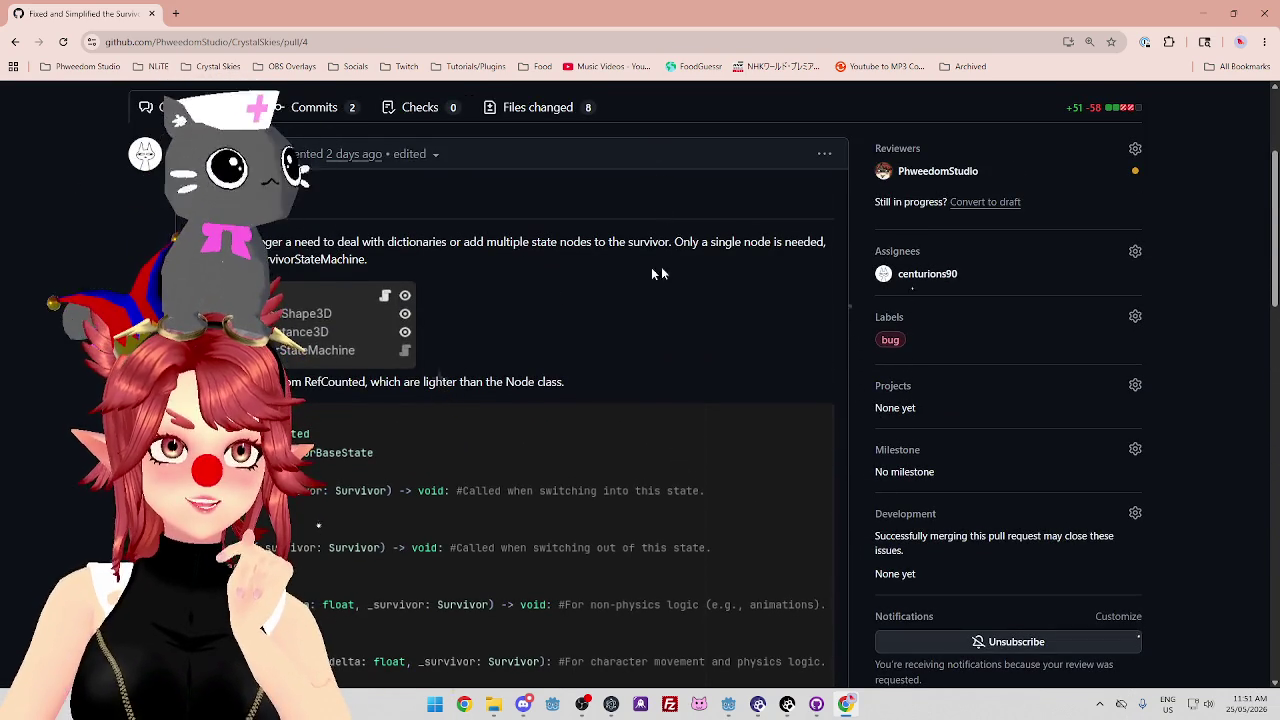
pyautogui.click(728, 704)
pyautogui.click(686, 186)
pyautogui.click(730, 170)
pyautogui.click(741, 153)
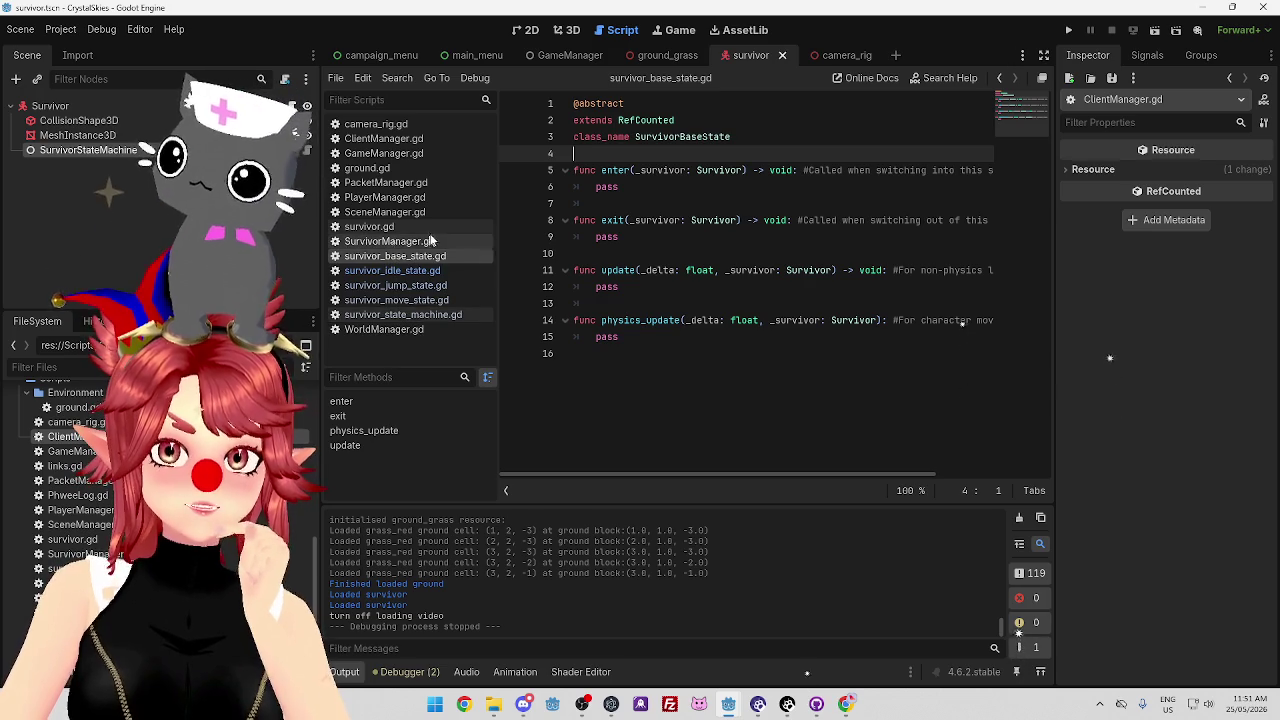
# Look through WorldManager.gd and survivor.gd in the Script editor.
pyautogui.click(412, 331)
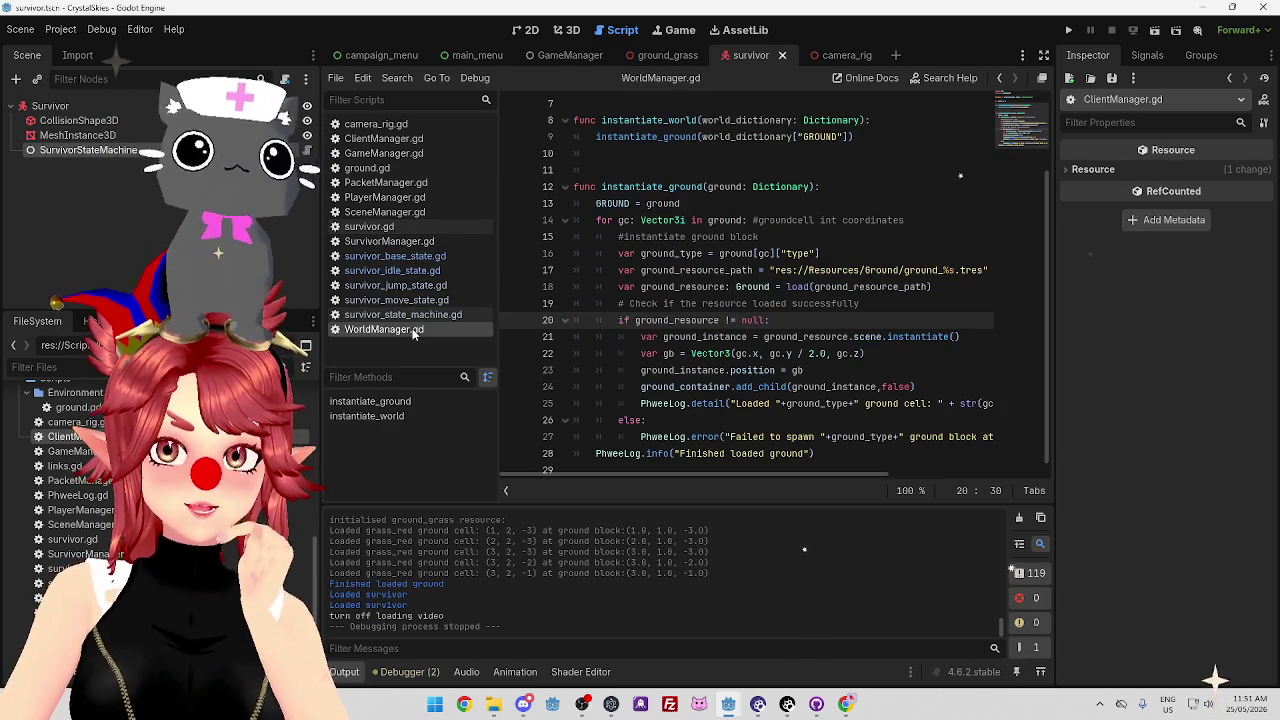
pyautogui.click(370, 227)
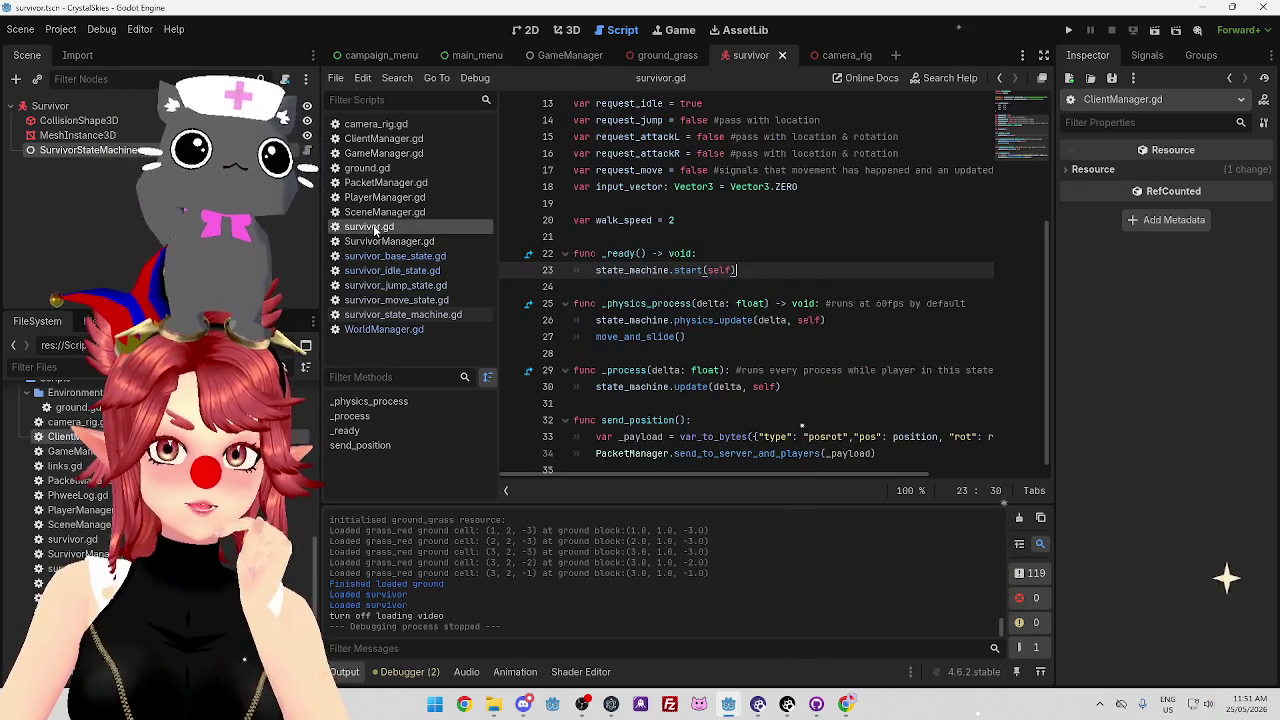
pyautogui.scroll(-1, 644, 232)
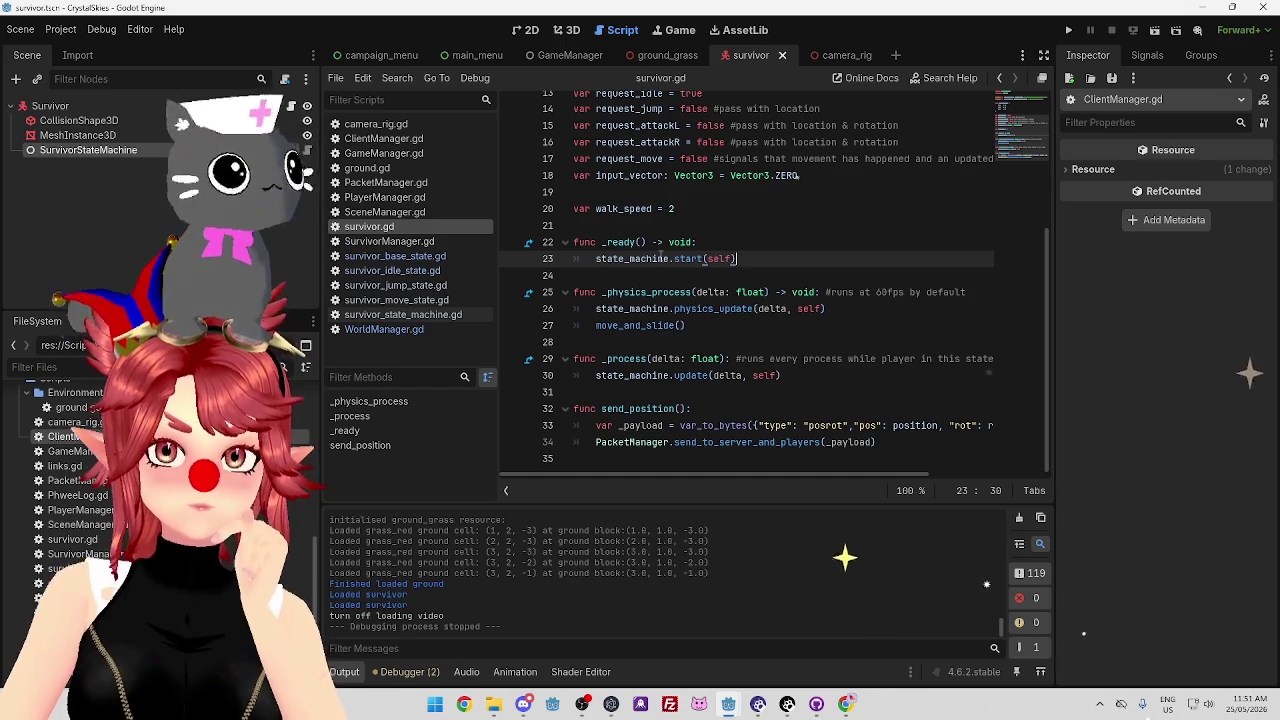
pyautogui.moveTo(687, 263)
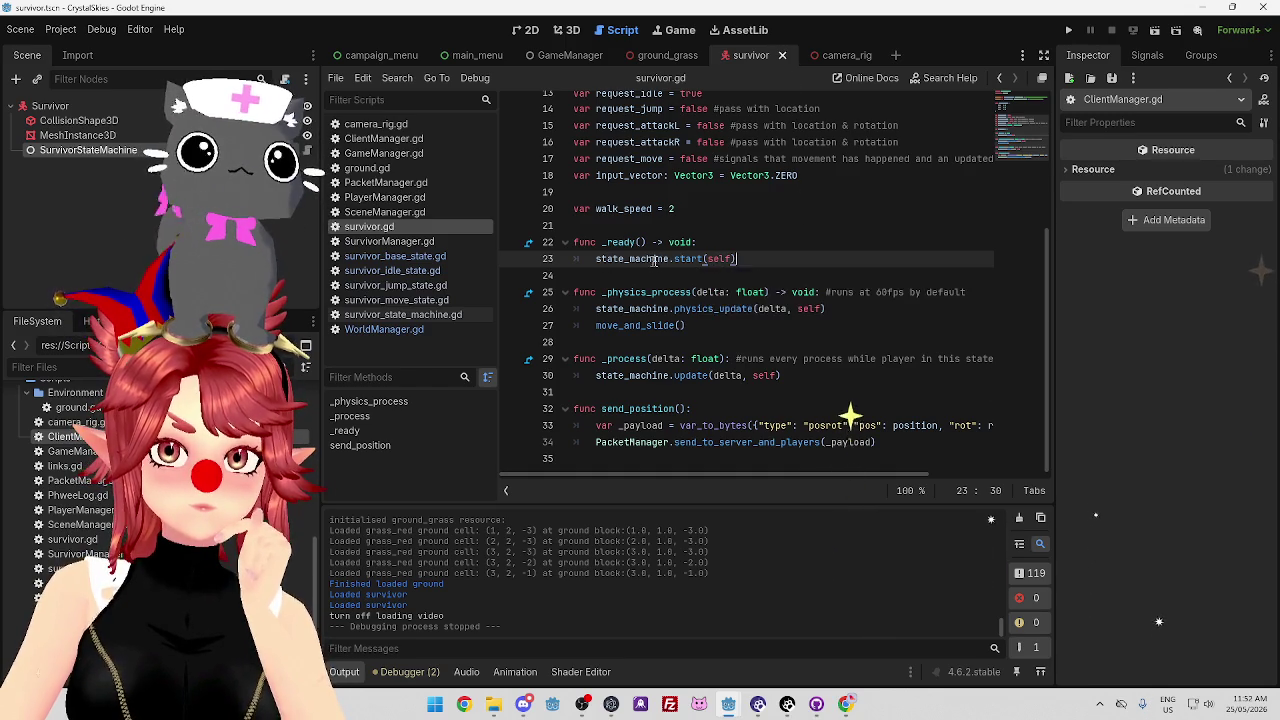
# Compare survivor_state_machine.gd's idle start with survivor.gd's _physics_process, then select current_state in physics_update.
pyautogui.click(405, 316)
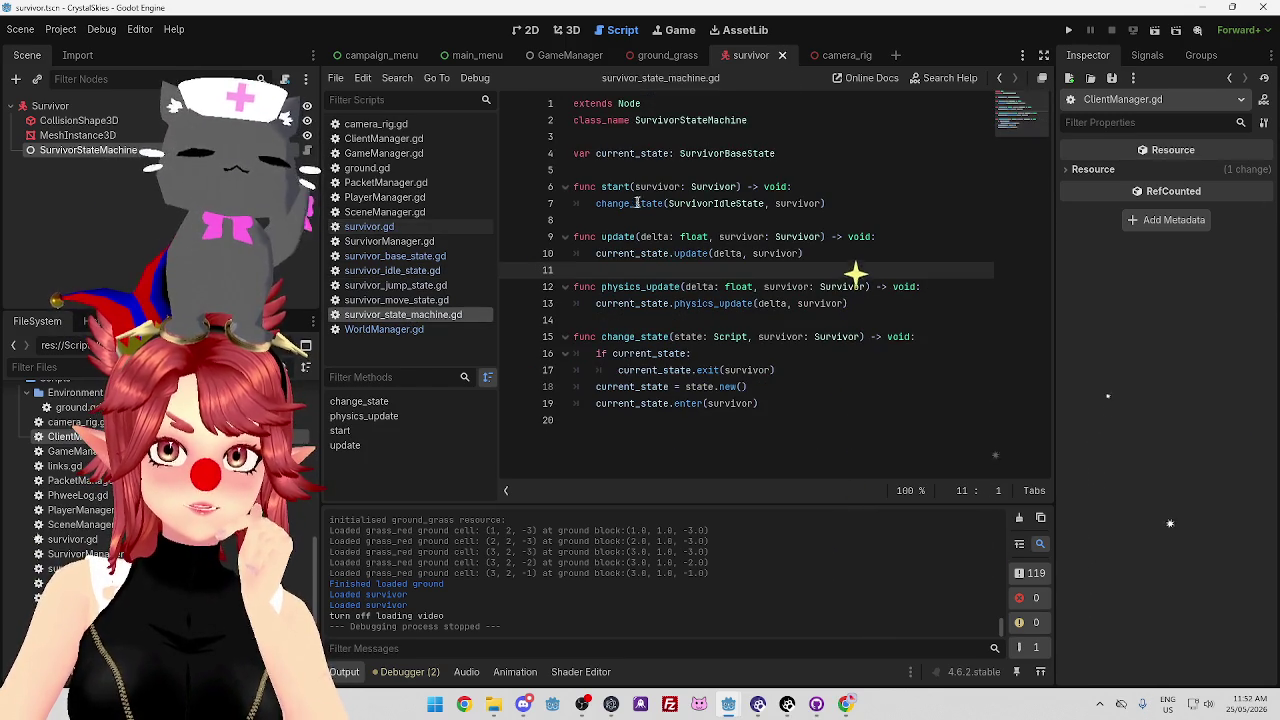
pyautogui.moveTo(688, 203); pyautogui.dragTo(862, 205)
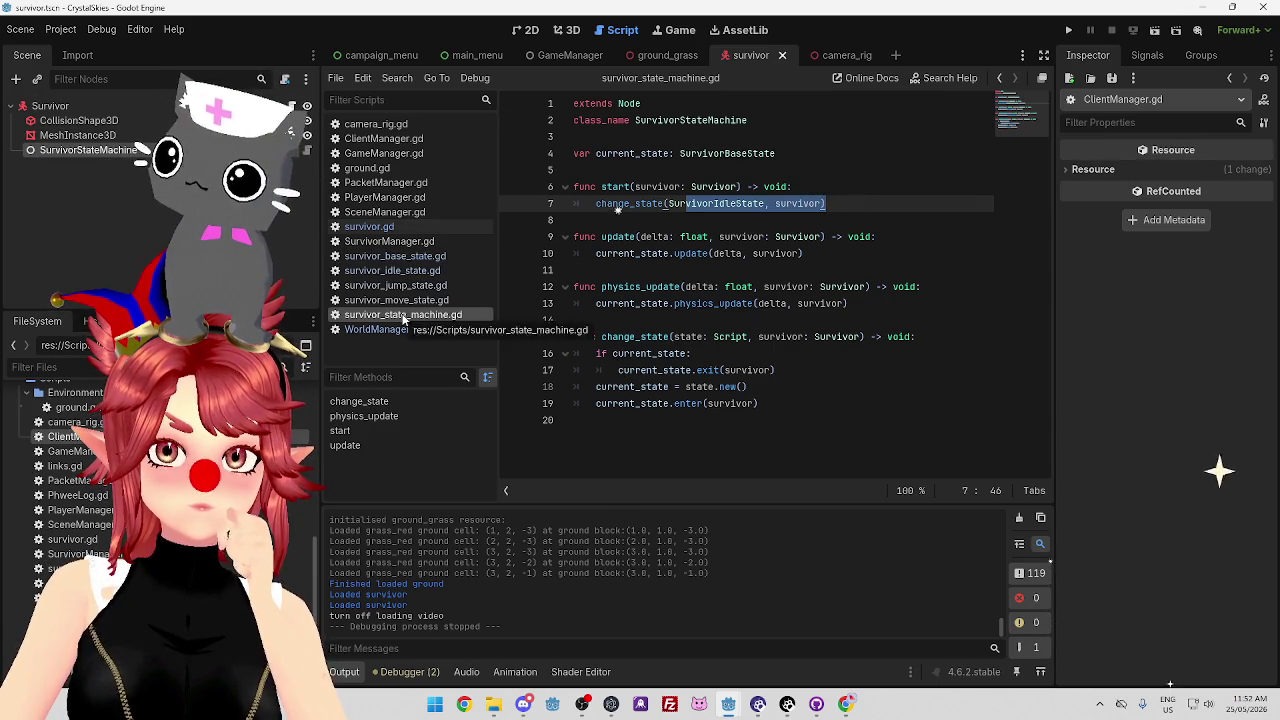
pyautogui.click(370, 227)
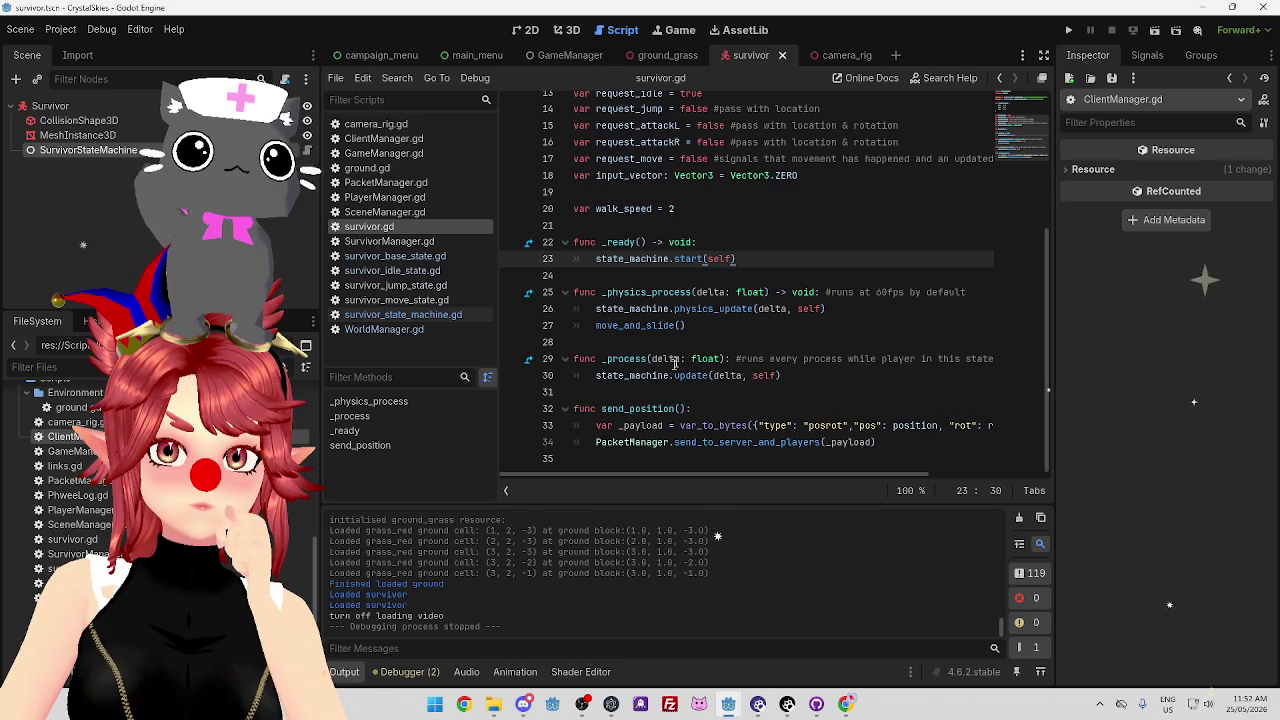
pyautogui.moveTo(609, 292); pyautogui.dragTo(758, 308)
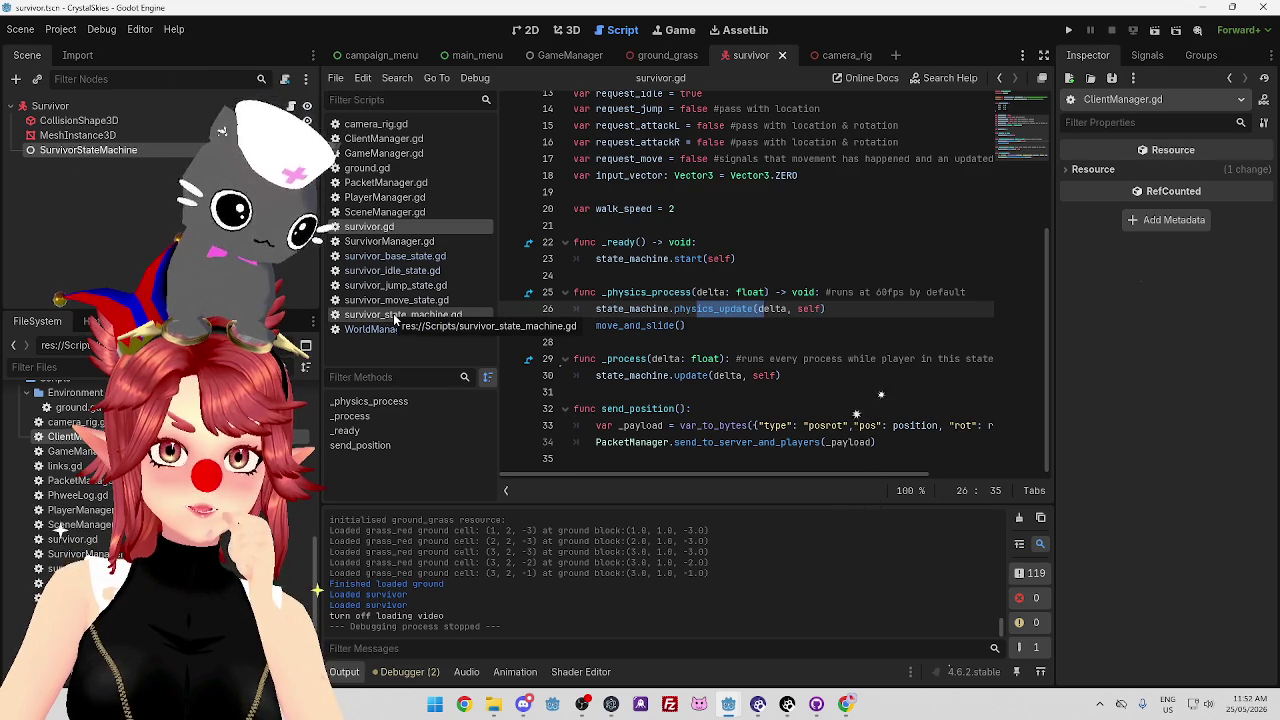
pyautogui.click(396, 316)
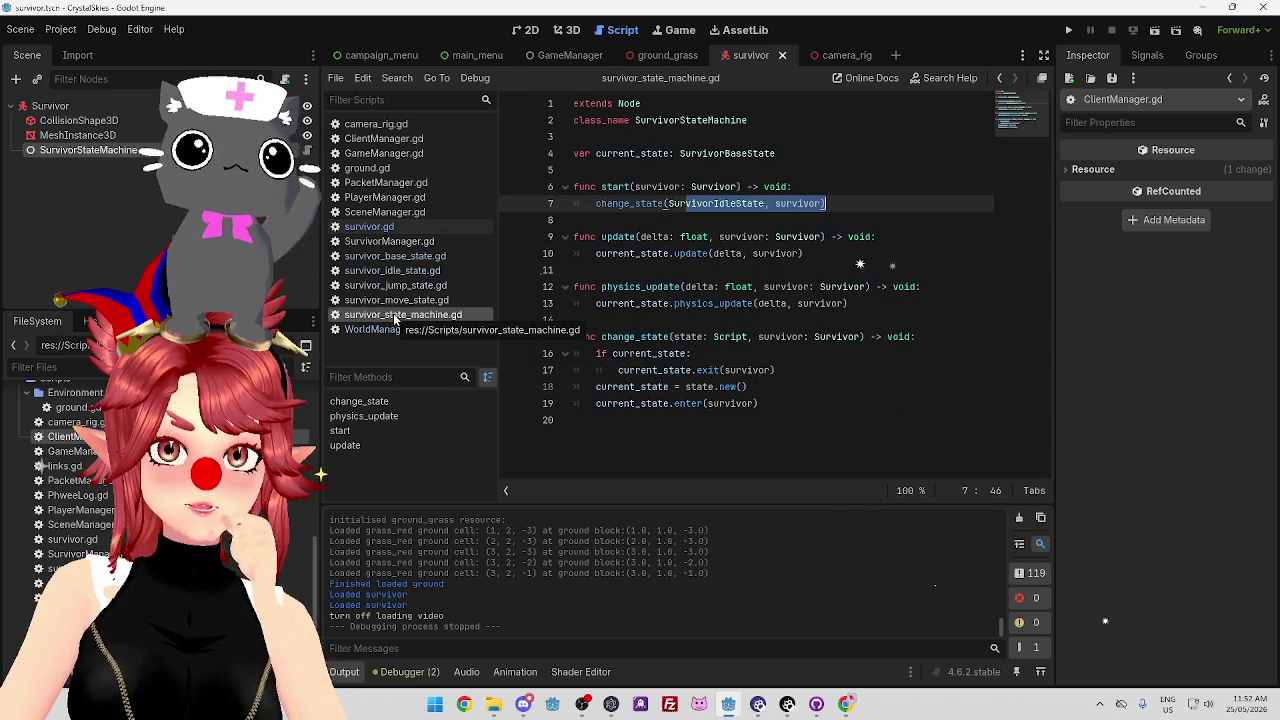
pyautogui.doubleClick(632, 303)
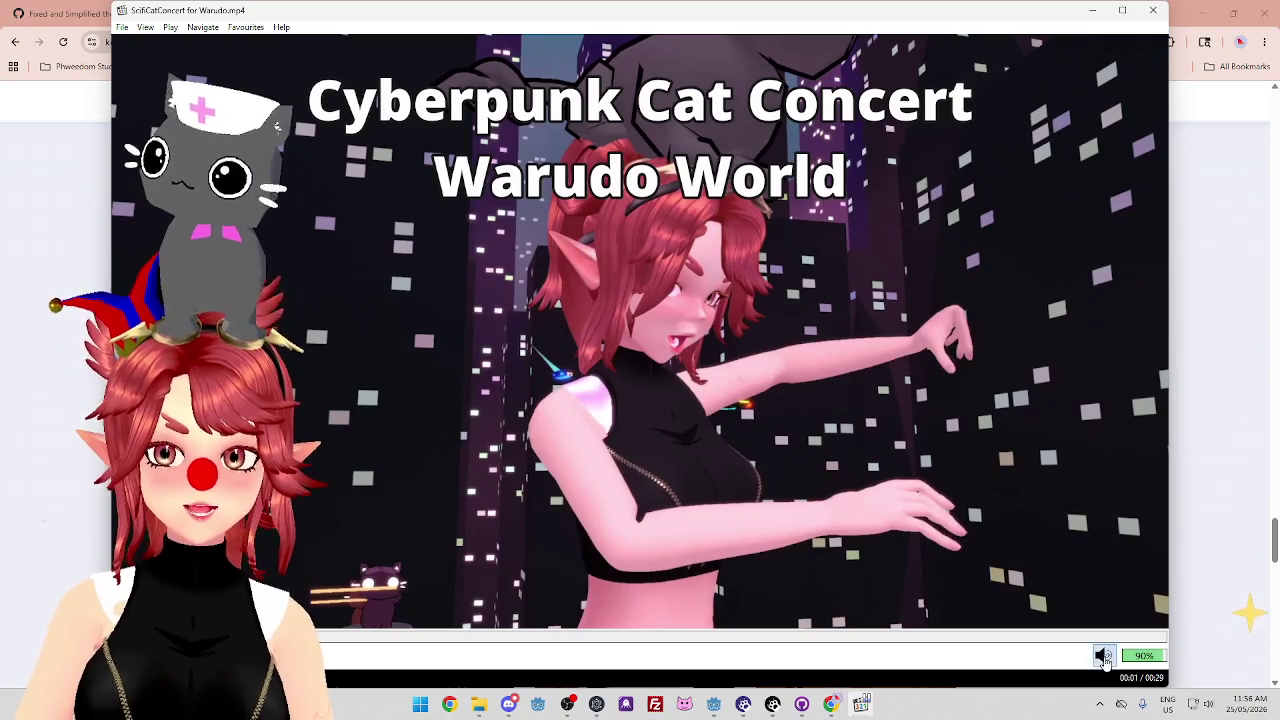
# Lower the concert video volume to 46%, nudge the player window, and jump to a later scene.
pyautogui.scroll(-9, 1100, 660)
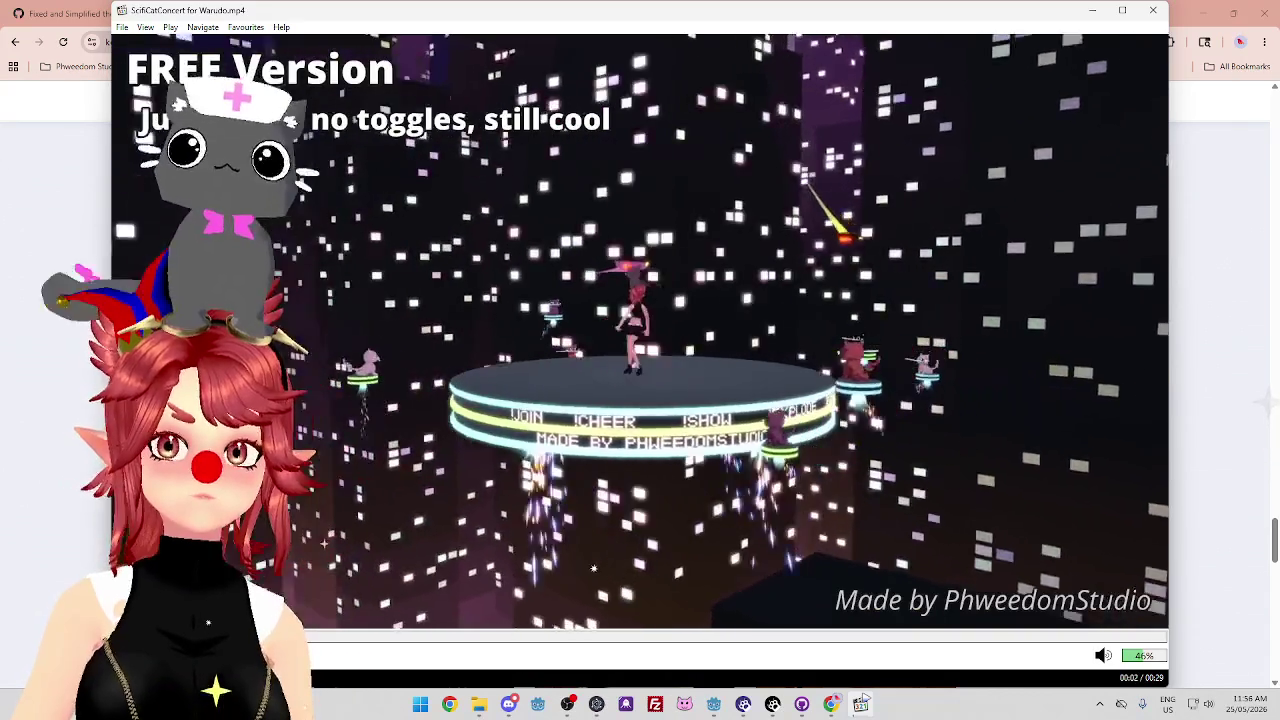
pyautogui.moveTo(941, 20); pyautogui.dragTo(997, 30)
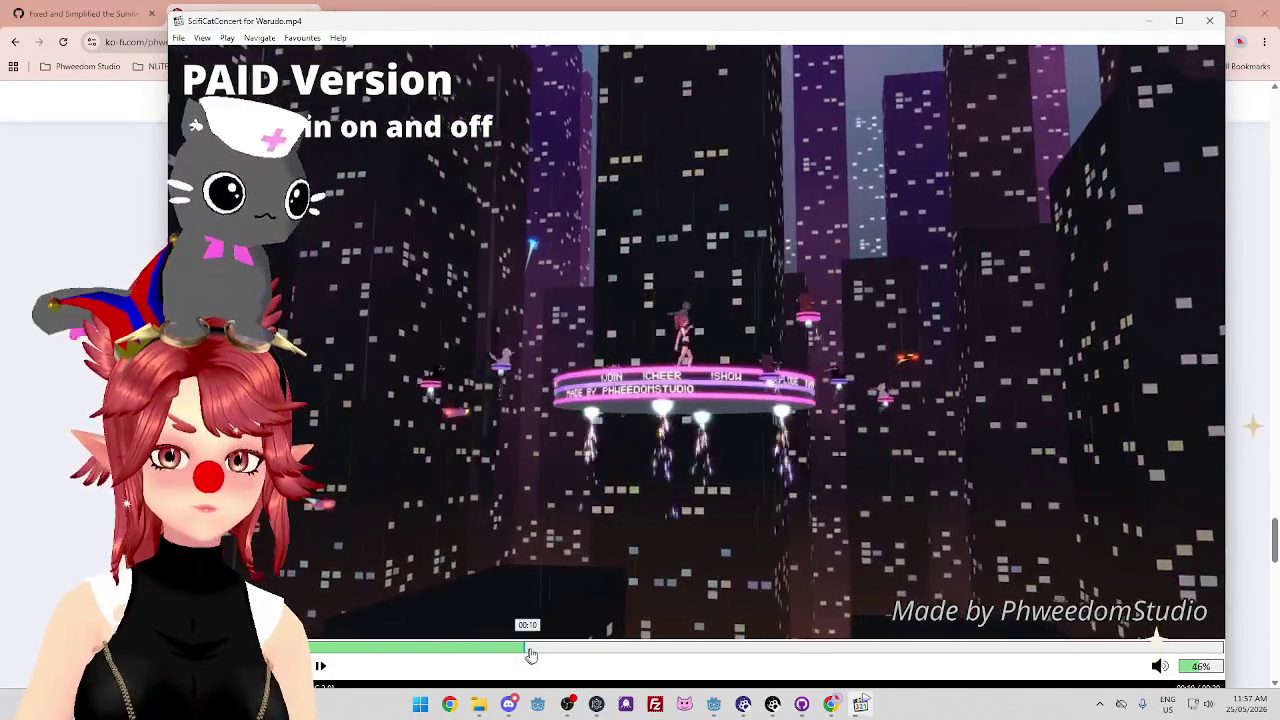
pyautogui.click(572, 649)
# Skip further into the concert video, then close MPC-HC.
pyautogui.click(608, 651)
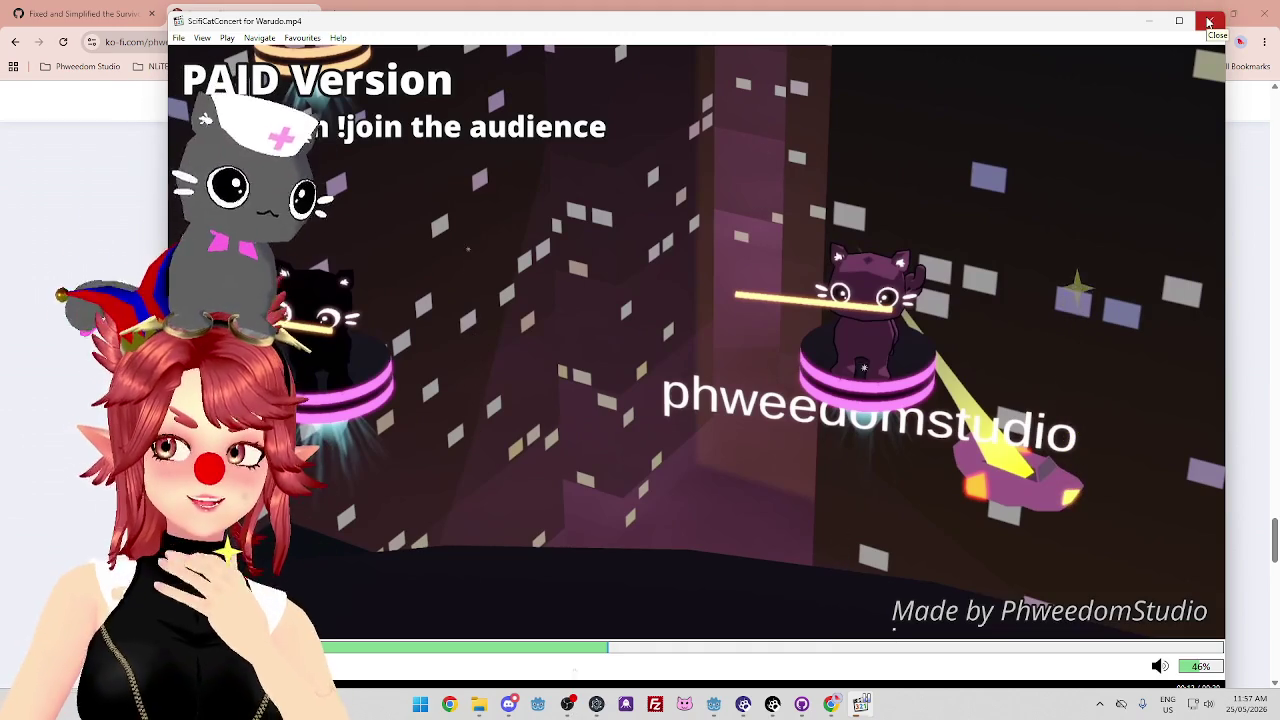
pyautogui.click(1208, 22)
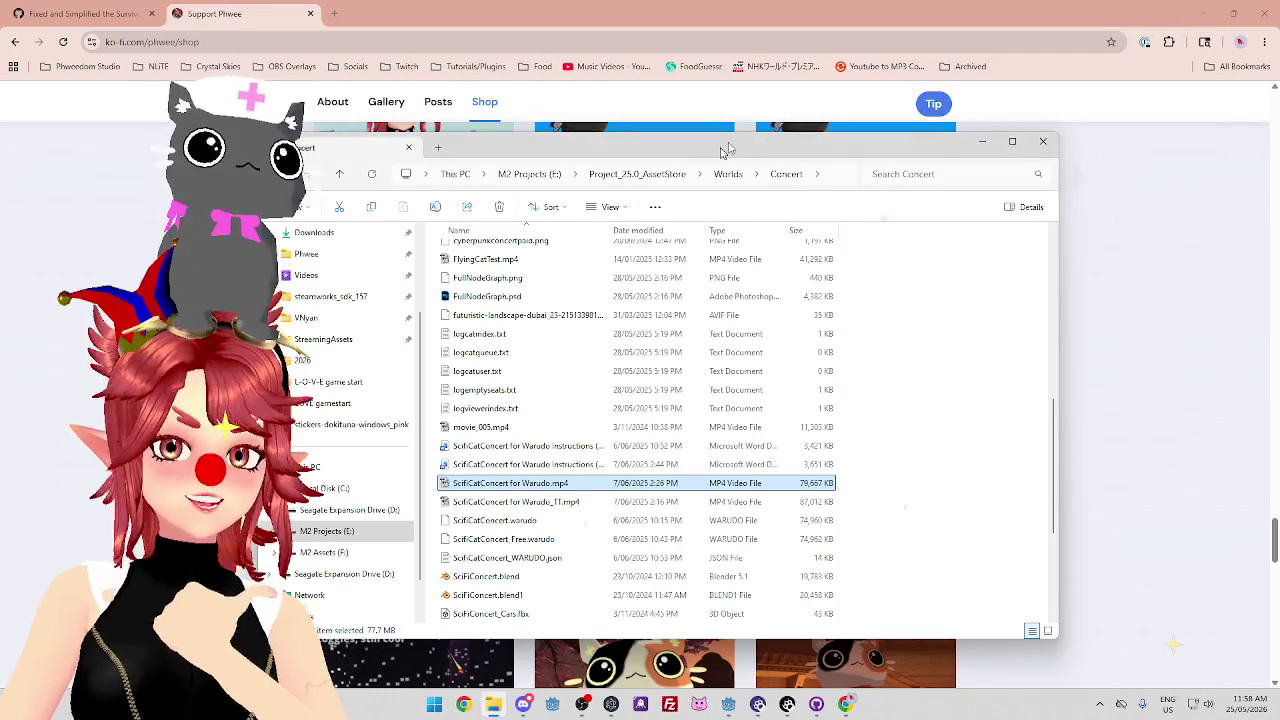
# Nudge File Explorer up, bring the Ko-fi shop forward, and scroll down its product listings.
pyautogui.moveTo(732, 150); pyautogui.dragTo(738, 127)
pyautogui.click(730, 30)
pyautogui.scroll(-10, 628, 365)
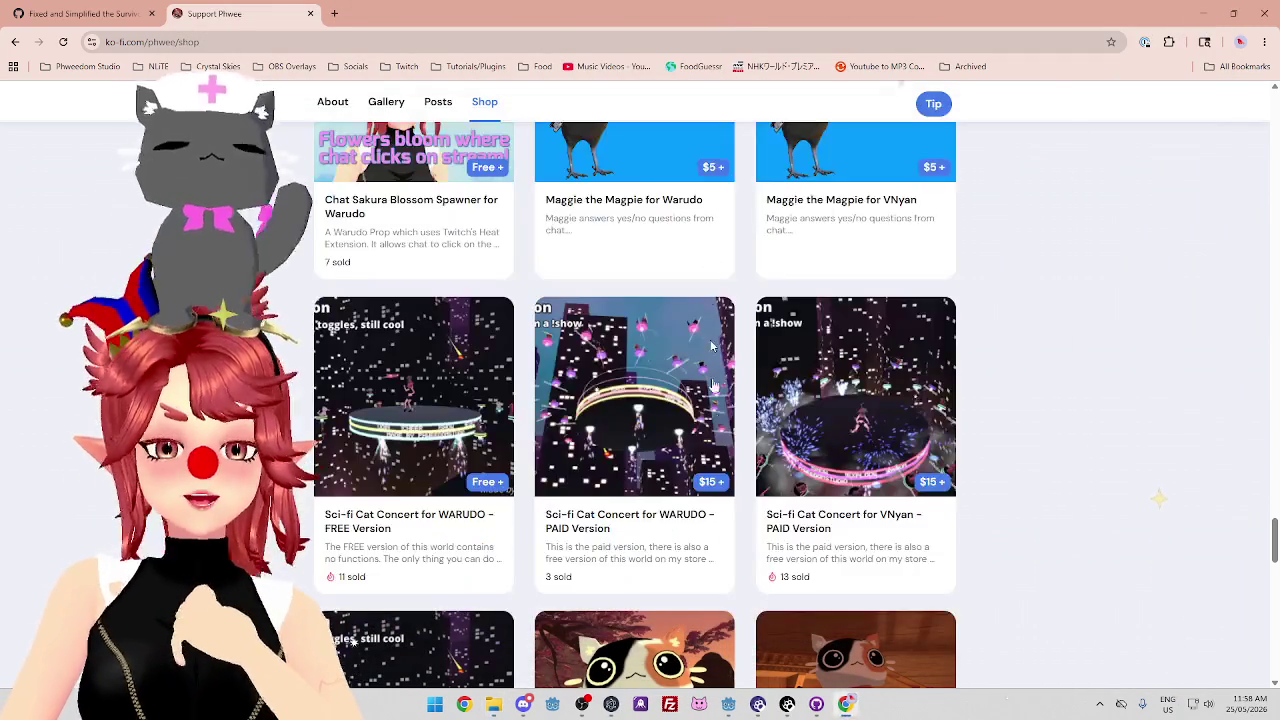
pyautogui.scroll(-2, 625, 365)
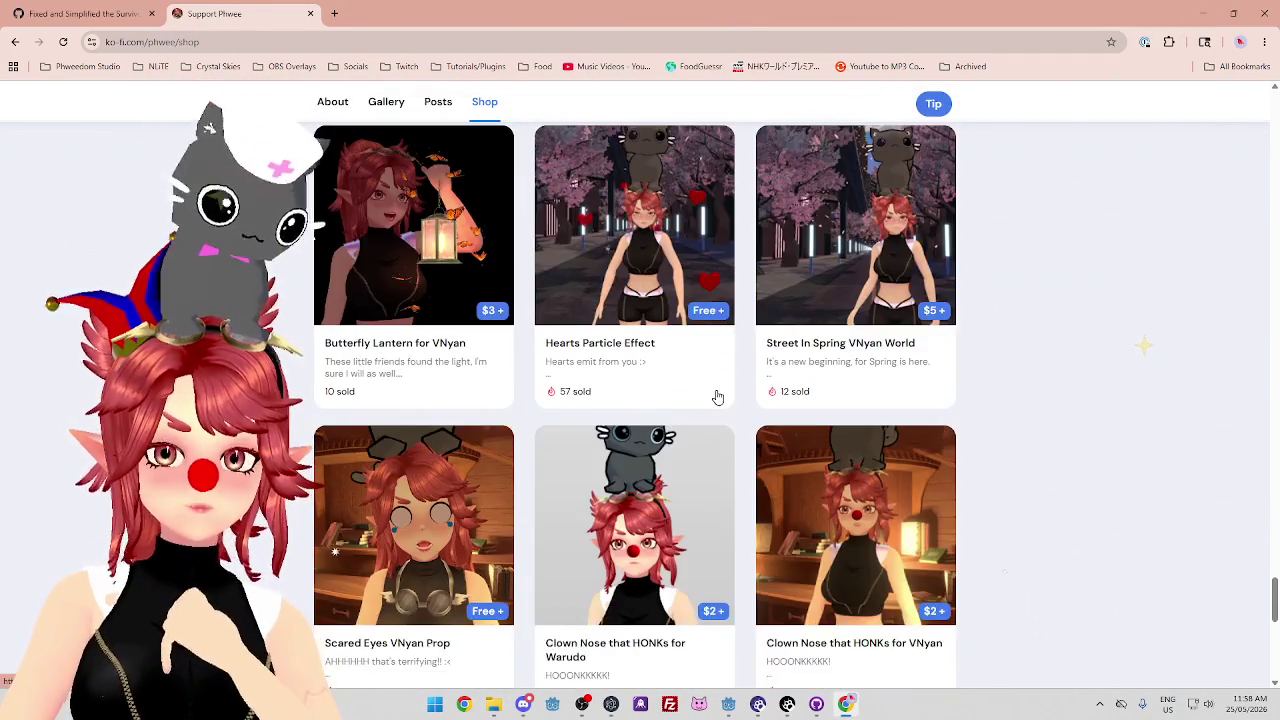
pyautogui.scroll(-8, 714, 395)
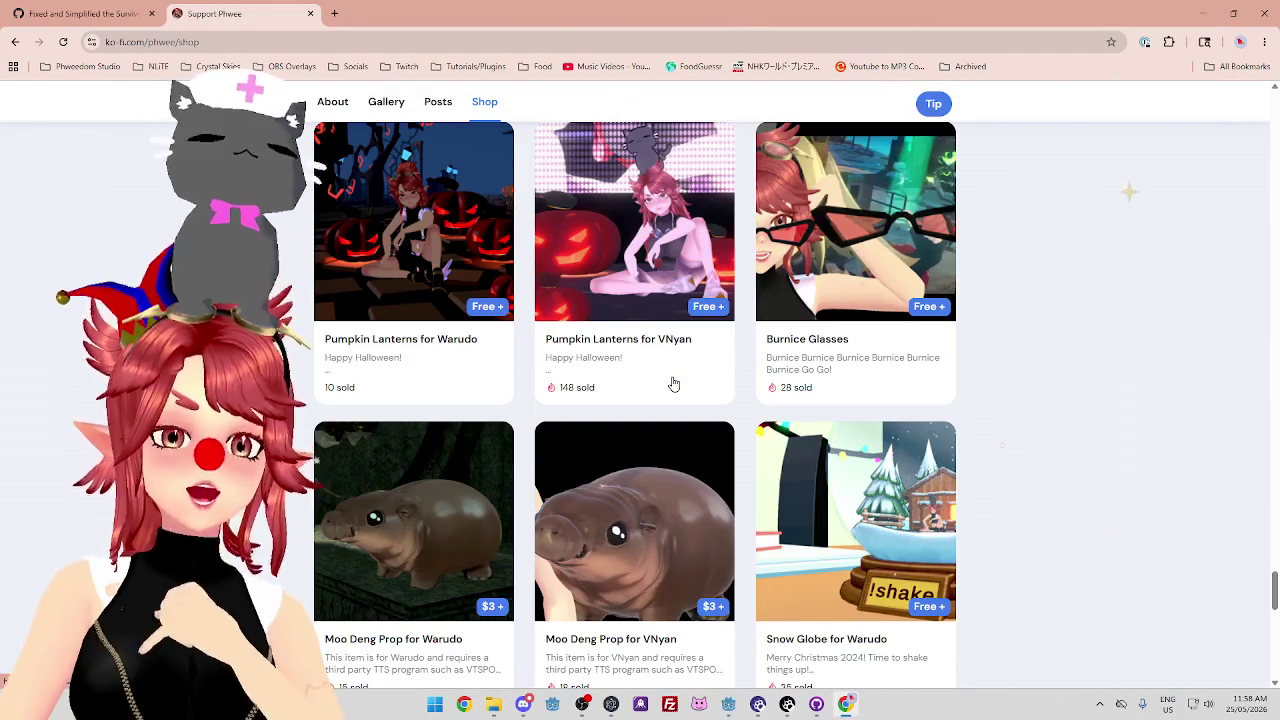
pyautogui.scroll(-5, 675, 383)
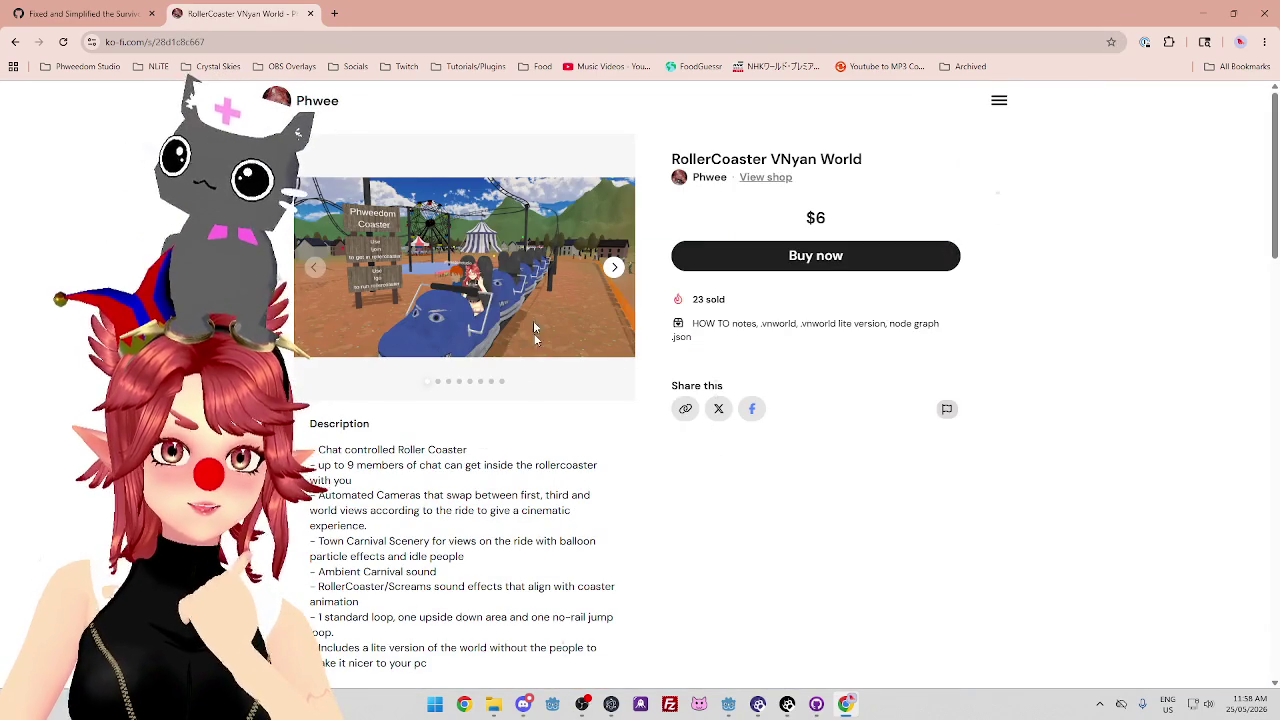
# Return to File Explorer, go up to the Worlds folder, and open RollerCoaster.
pyautogui.click(492, 708)
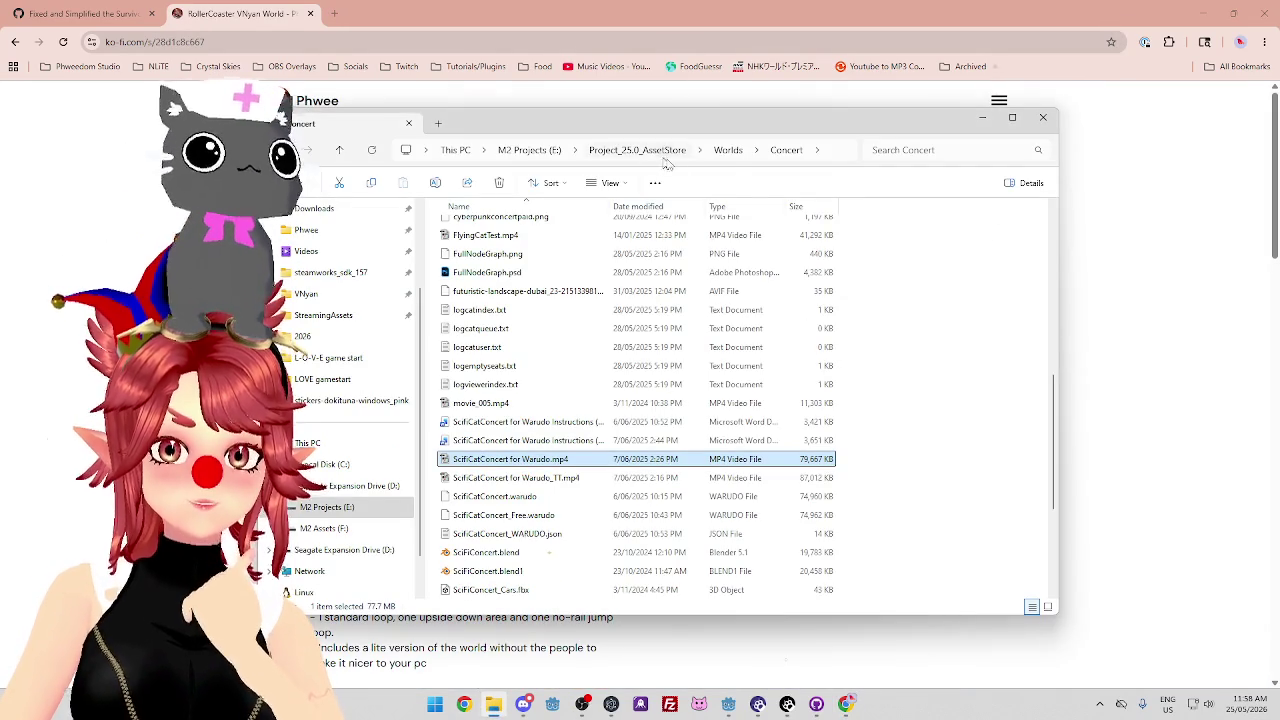
pyautogui.click(728, 150)
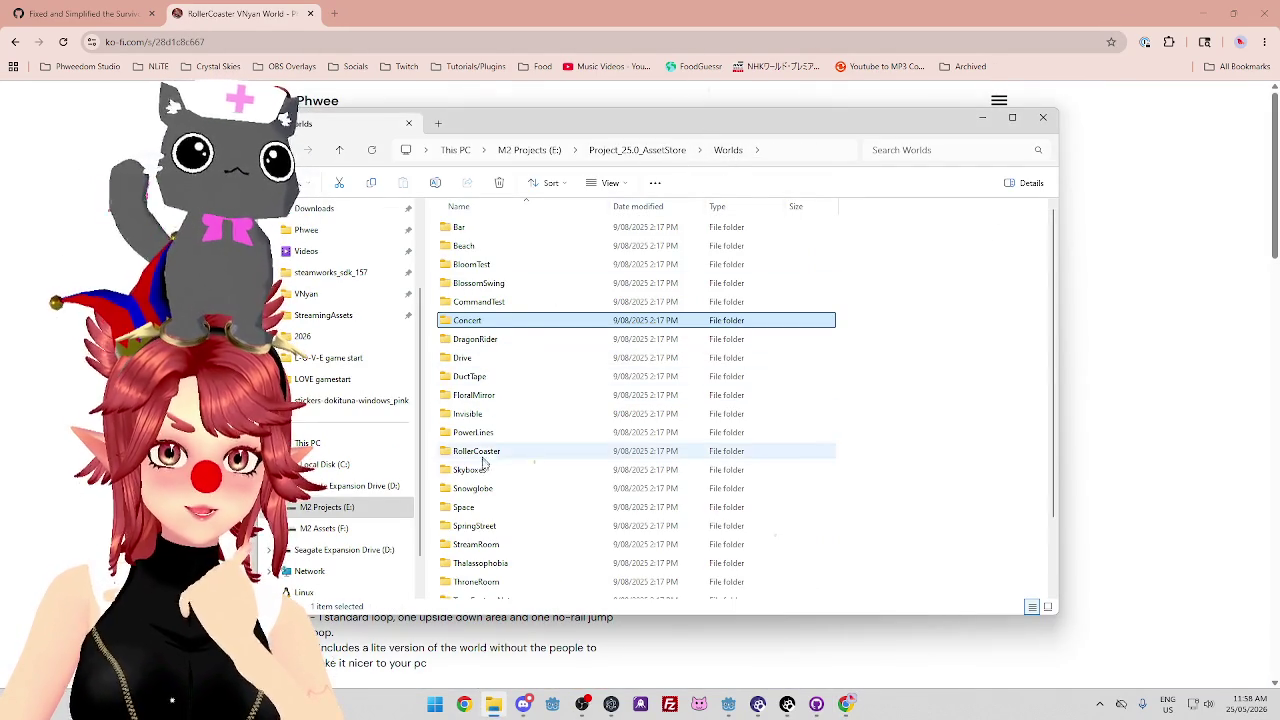
pyautogui.scroll(-2, 488, 560)
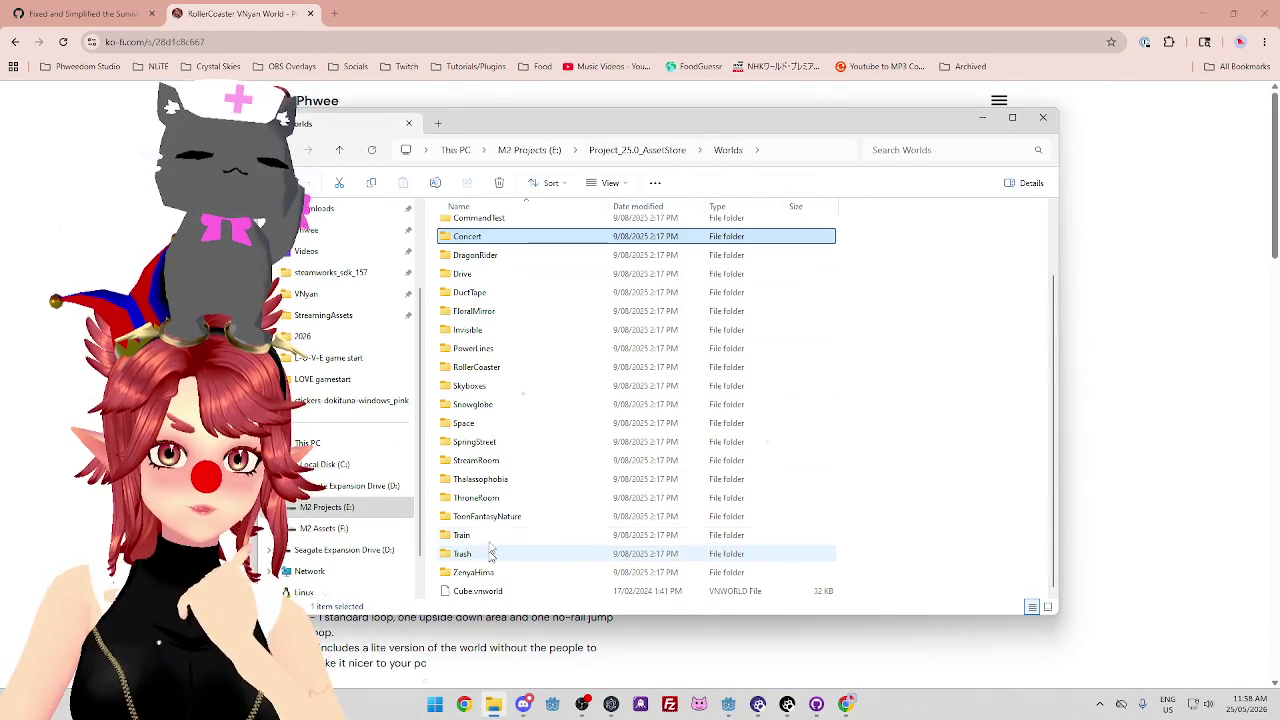
pyautogui.doubleClick(478, 367)
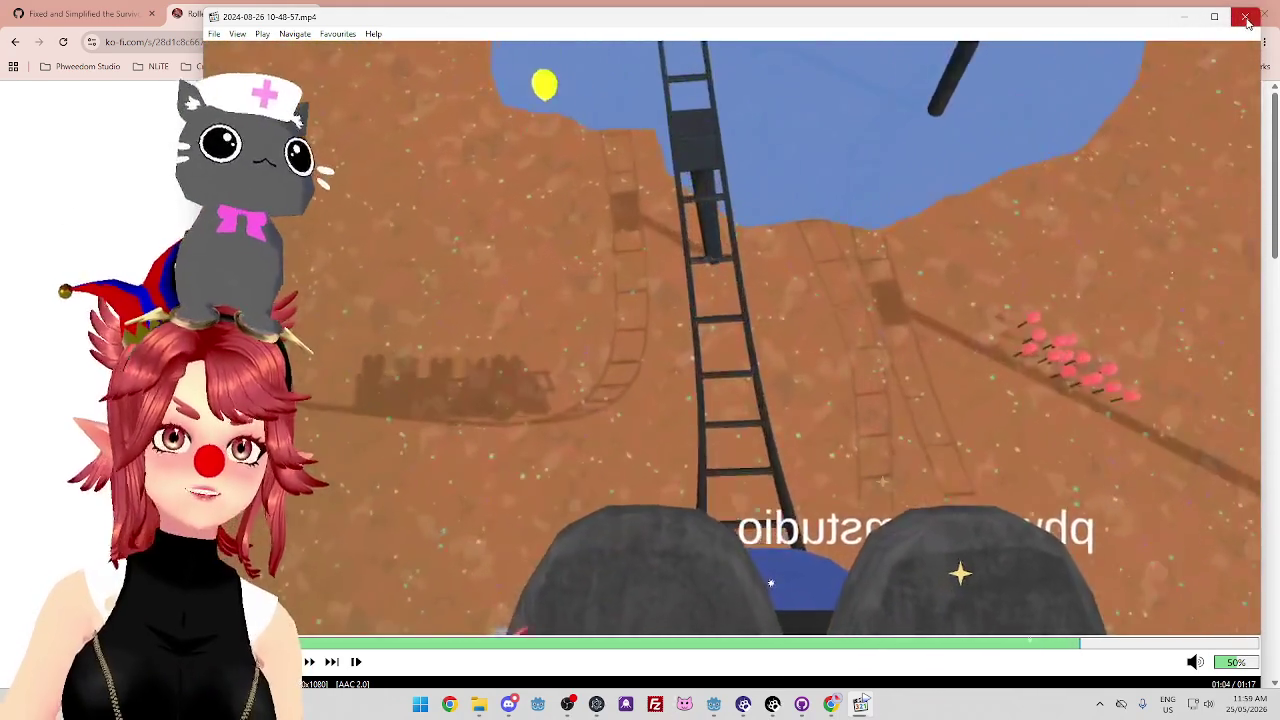
# Close the MPC-HC player showing the rollercoaster ride recording.
pyautogui.click(1247, 20)
# Return to Phwee's Ko-fi shop, scroll down the product grid, and open Dragon Rider VNyan World.
pyautogui.click(605, 27)
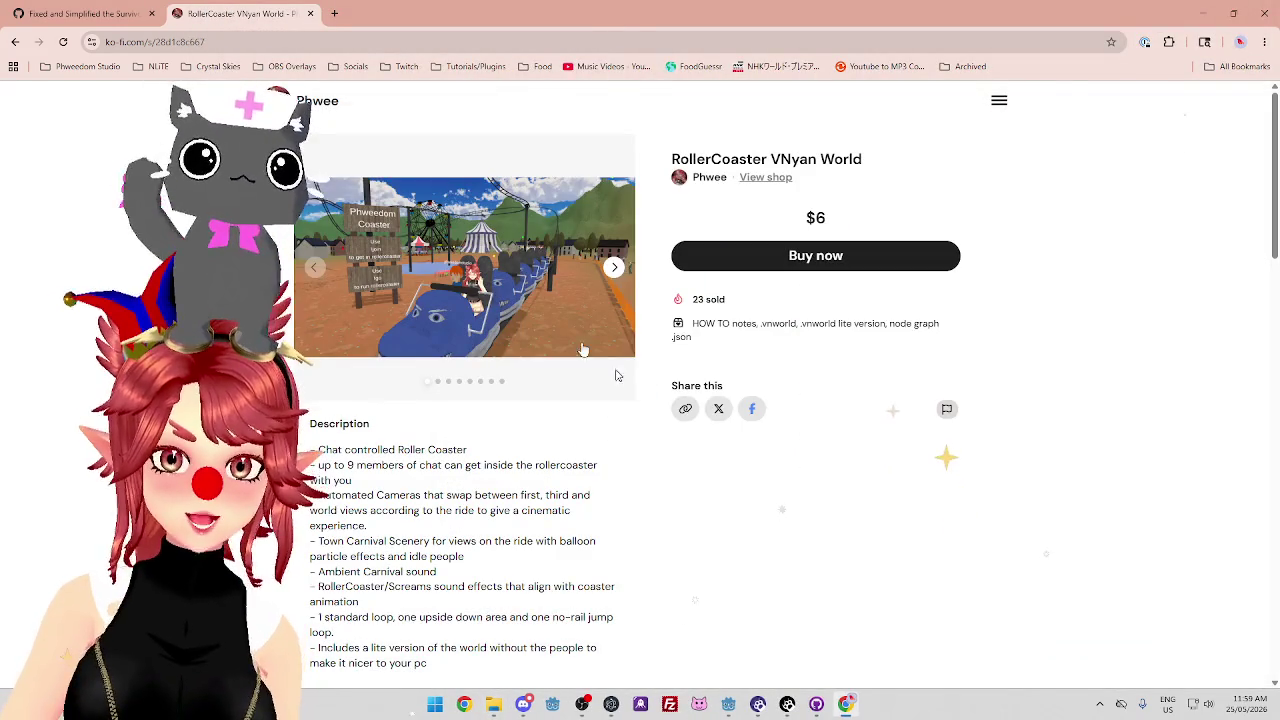
pyautogui.scroll(-15, 876, 565)
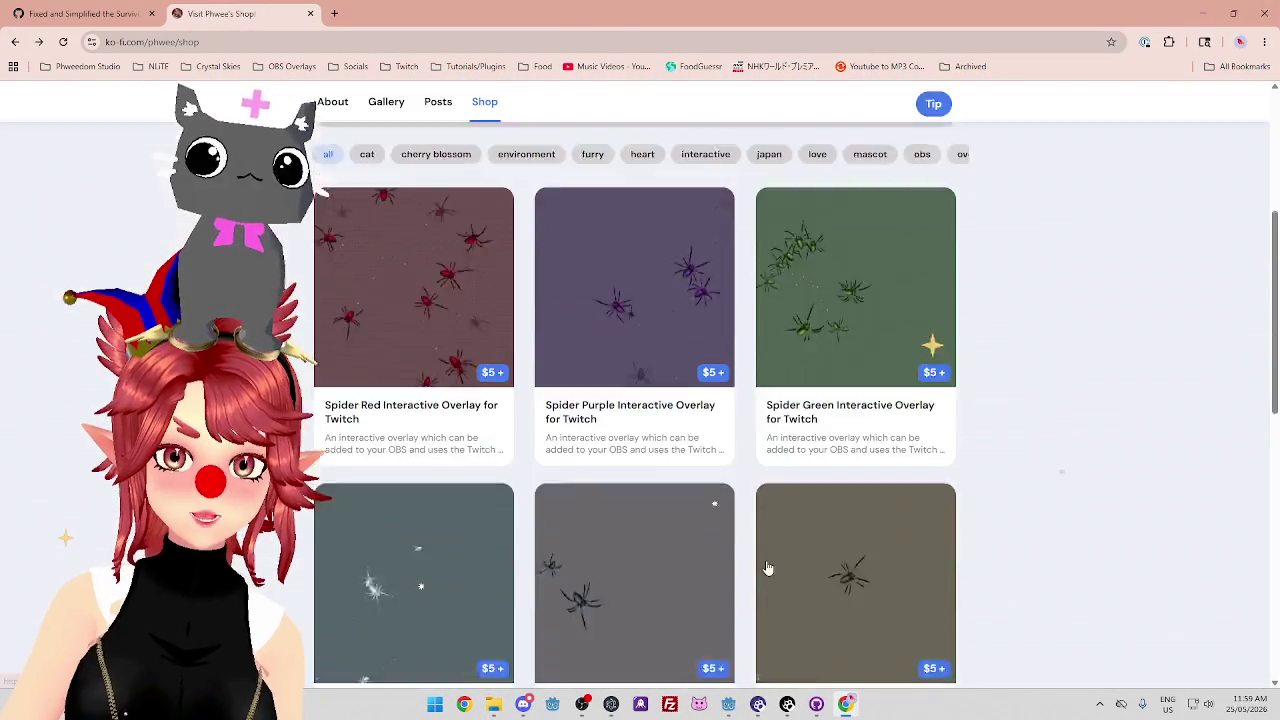
pyautogui.scroll(-20, 876, 565)
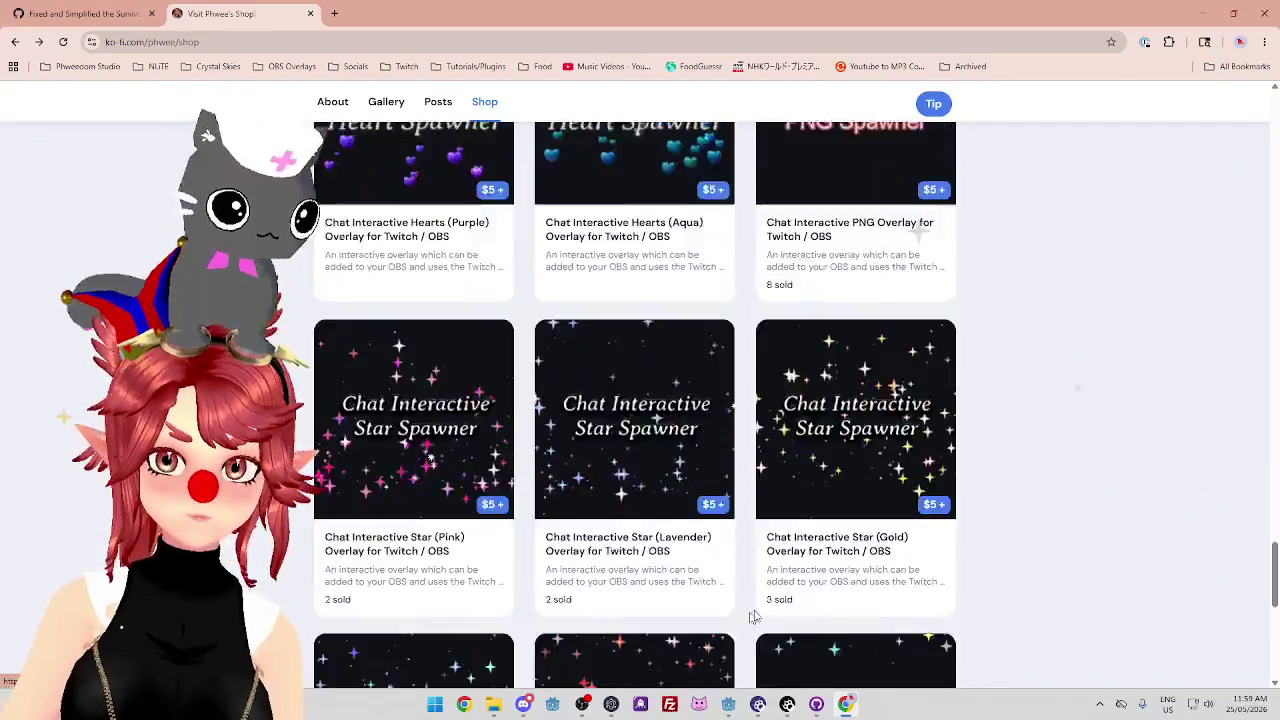
pyautogui.scroll(-10, 839, 582)
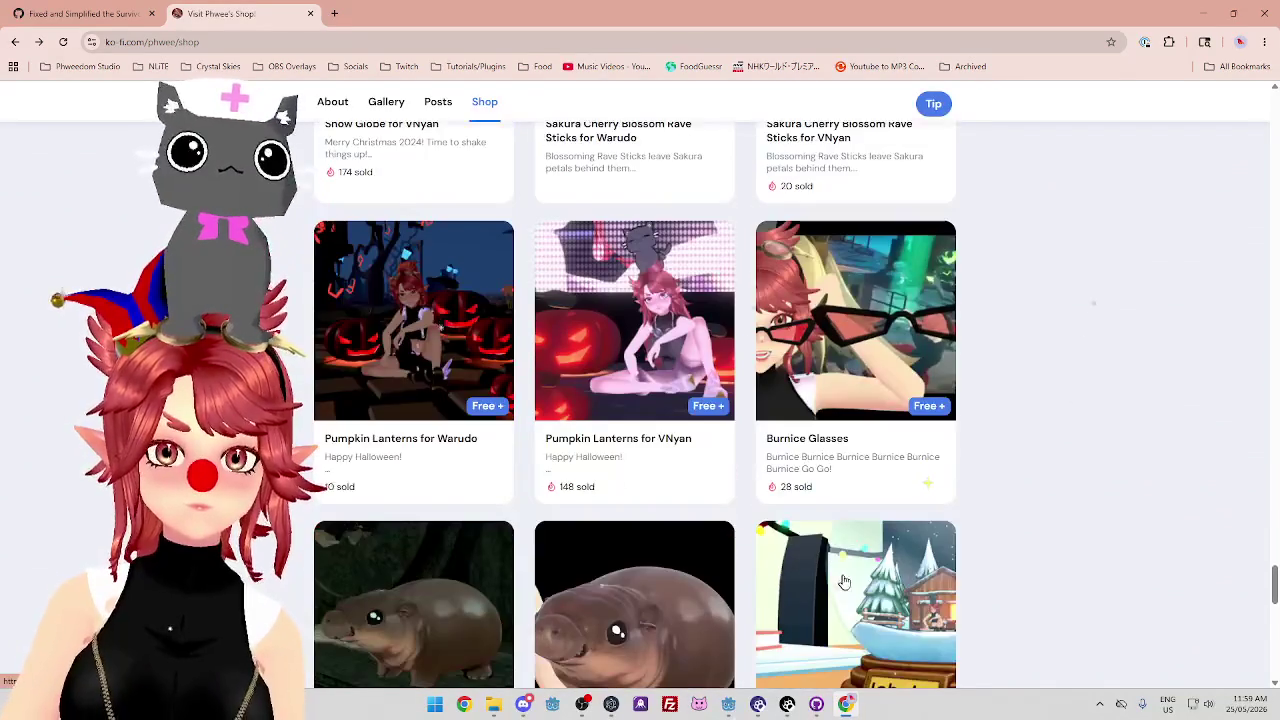
pyautogui.scroll(-5, 858, 527)
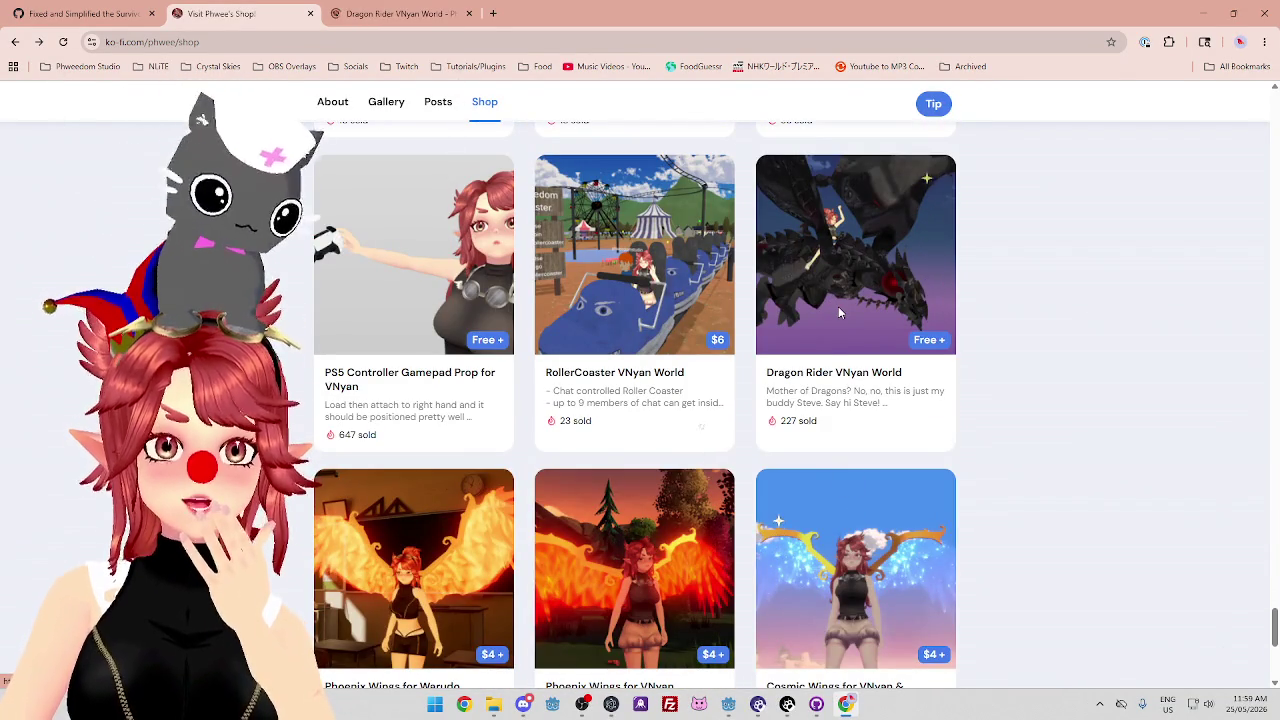
pyautogui.click(406, 20)
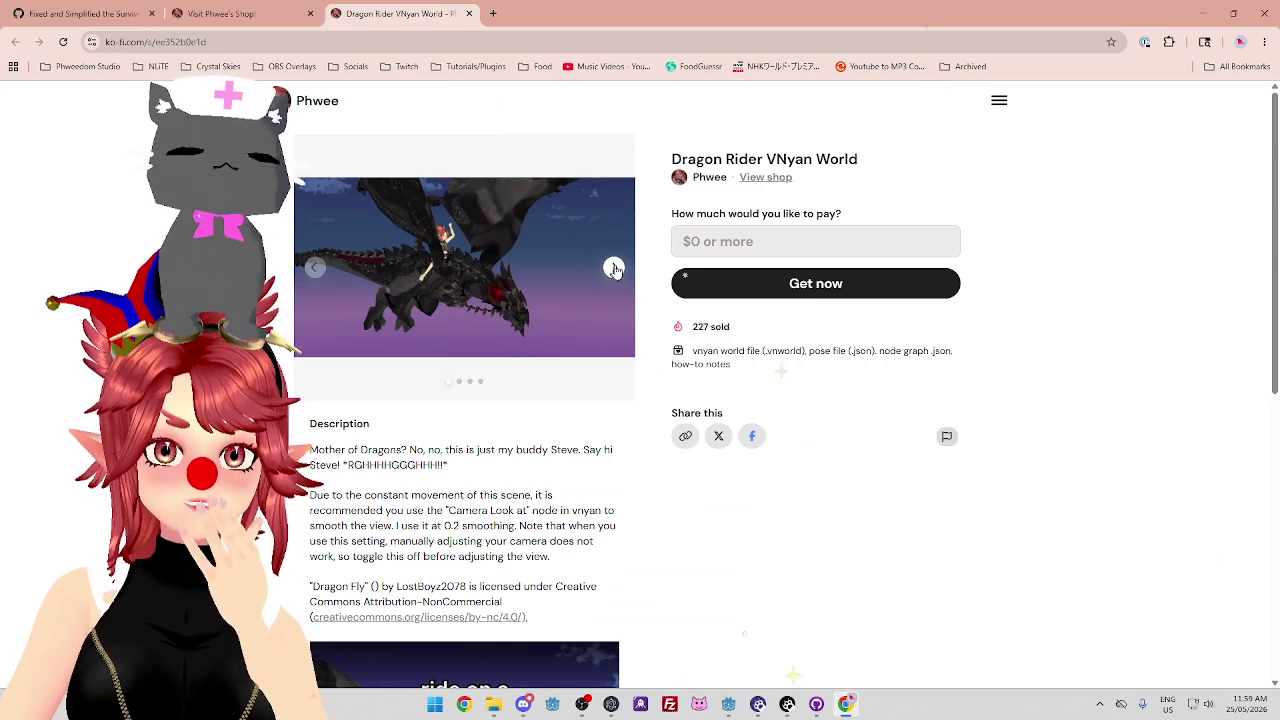
# Watch the Dragon Rider preview video fullscreen, exit fullscreen, then close the product tab.
pyautogui.scroll(-3, 614, 270)
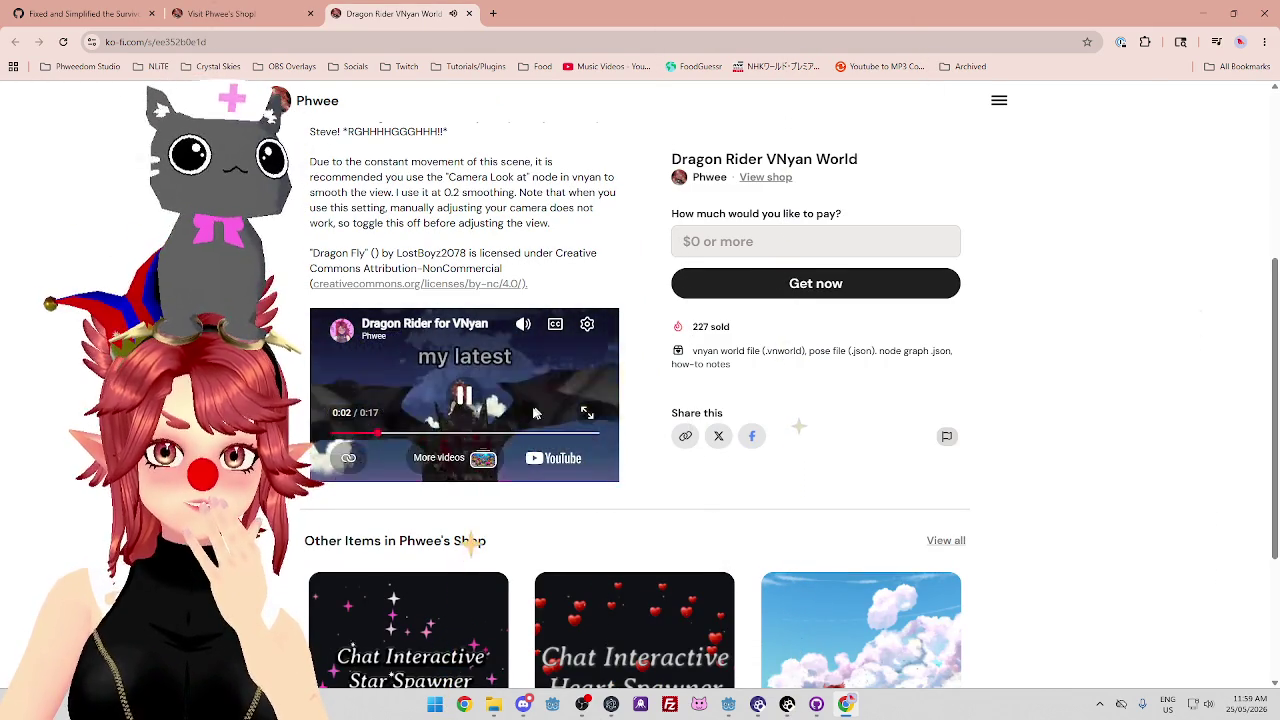
pyautogui.click(588, 414)
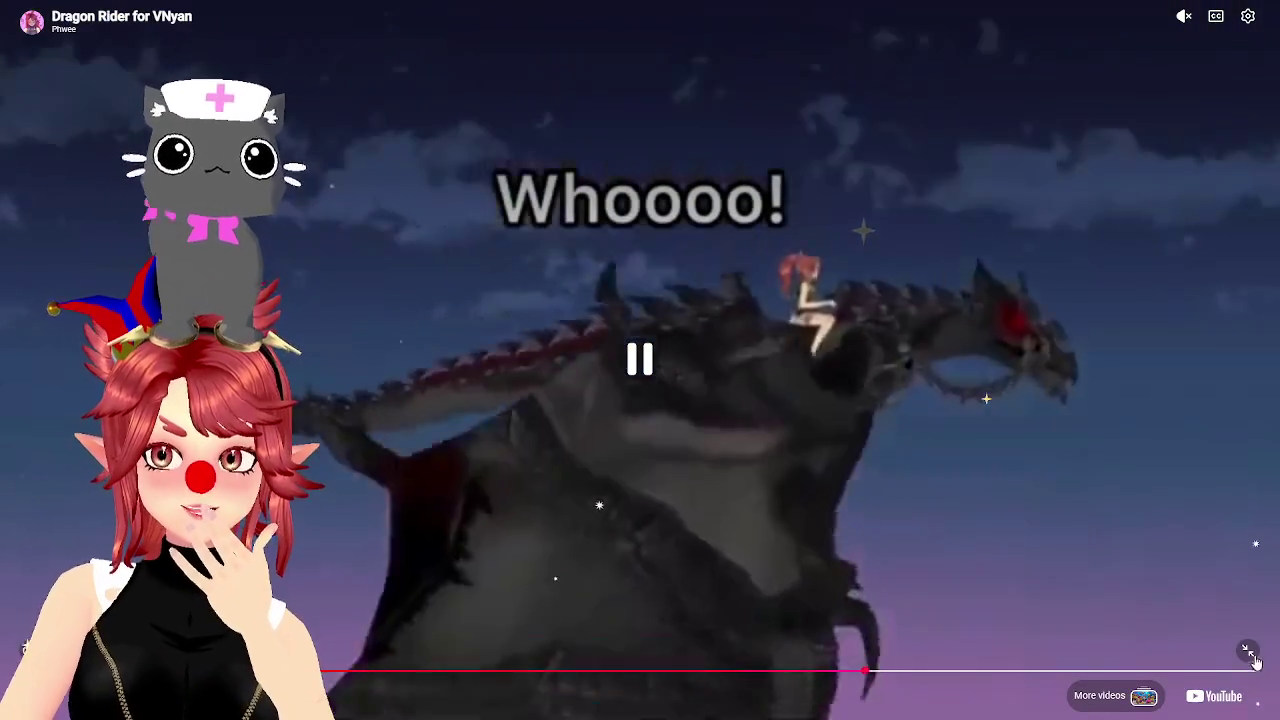
pyautogui.click(1249, 652)
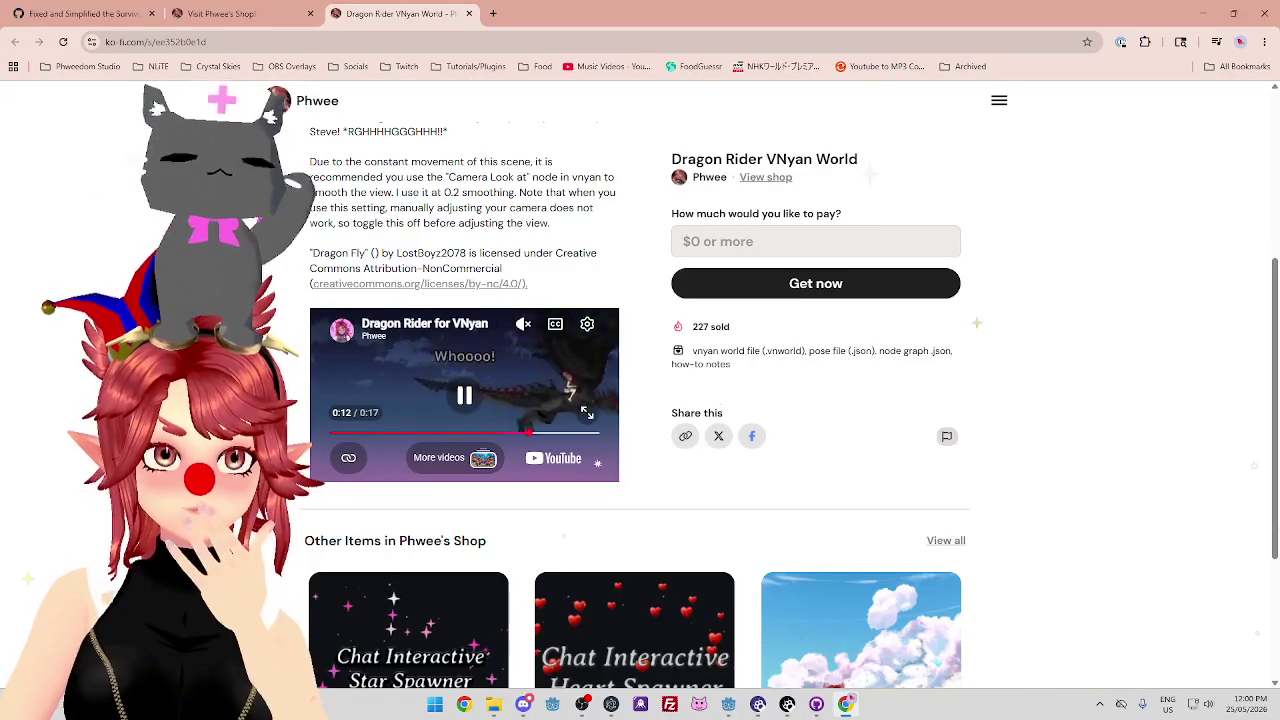
pyautogui.scroll(1, 449, 220)
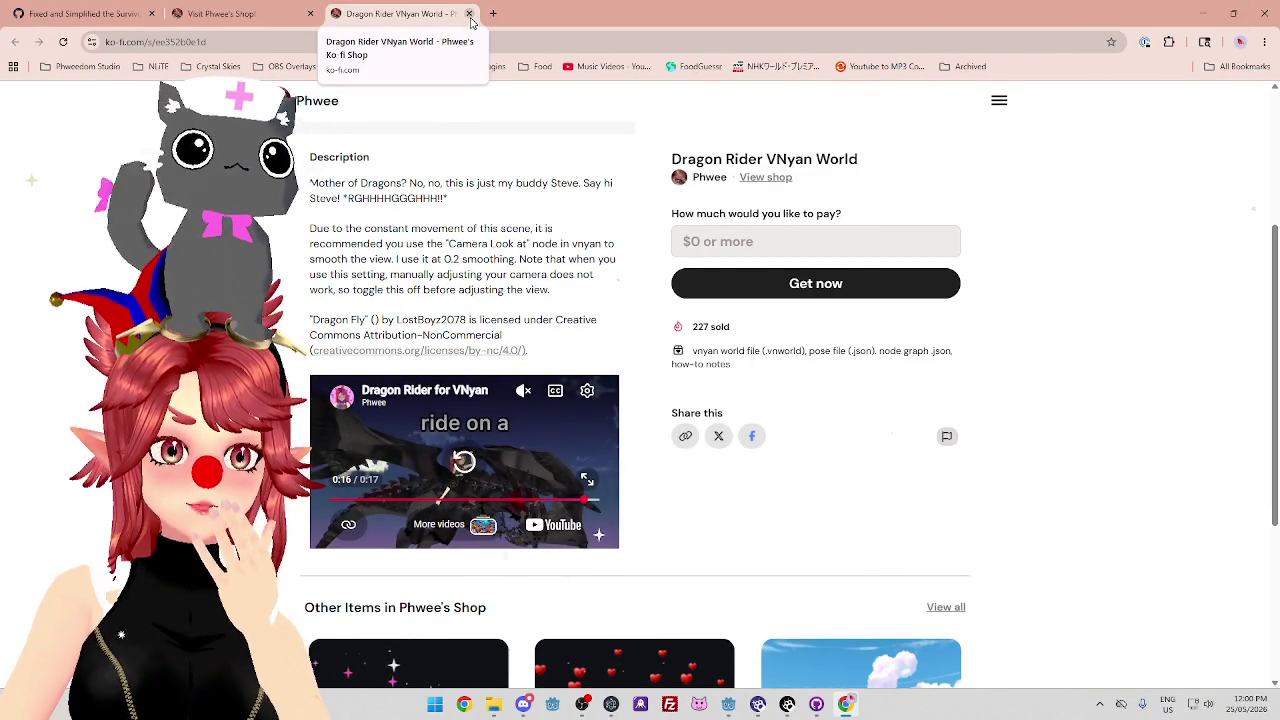
pyautogui.click(469, 14)
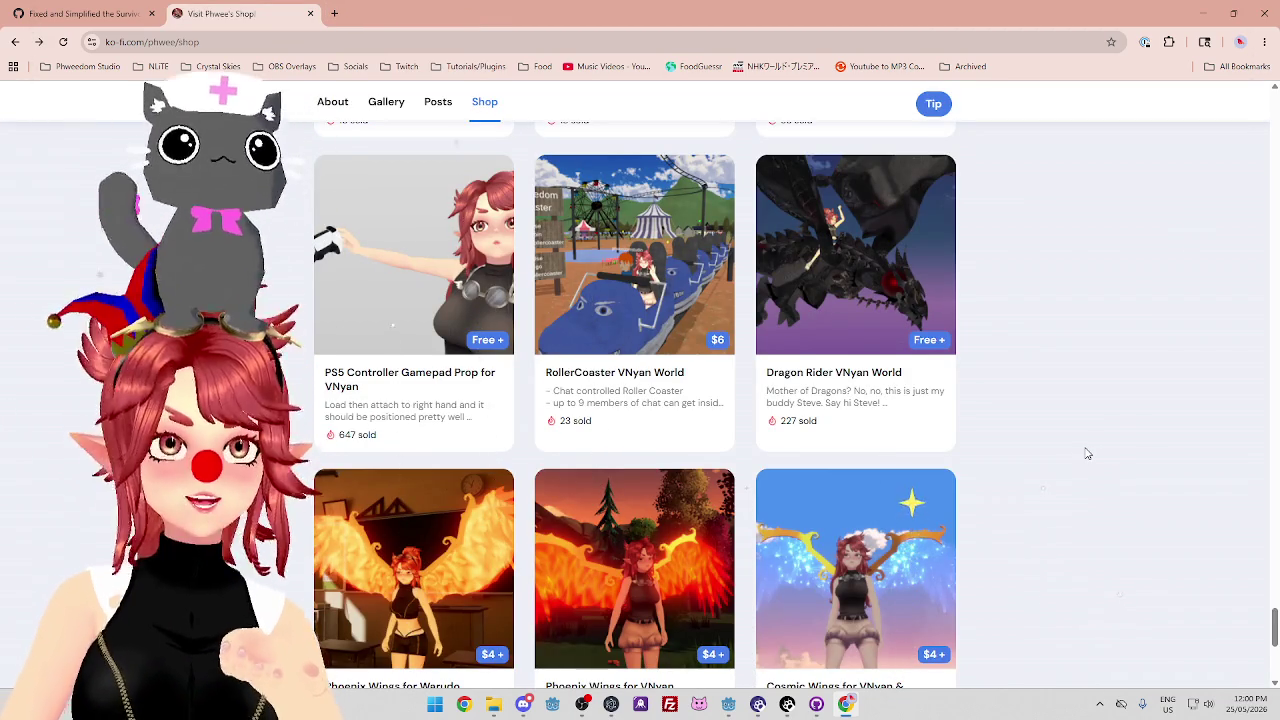
pyautogui.scroll(-5, 1087, 454)
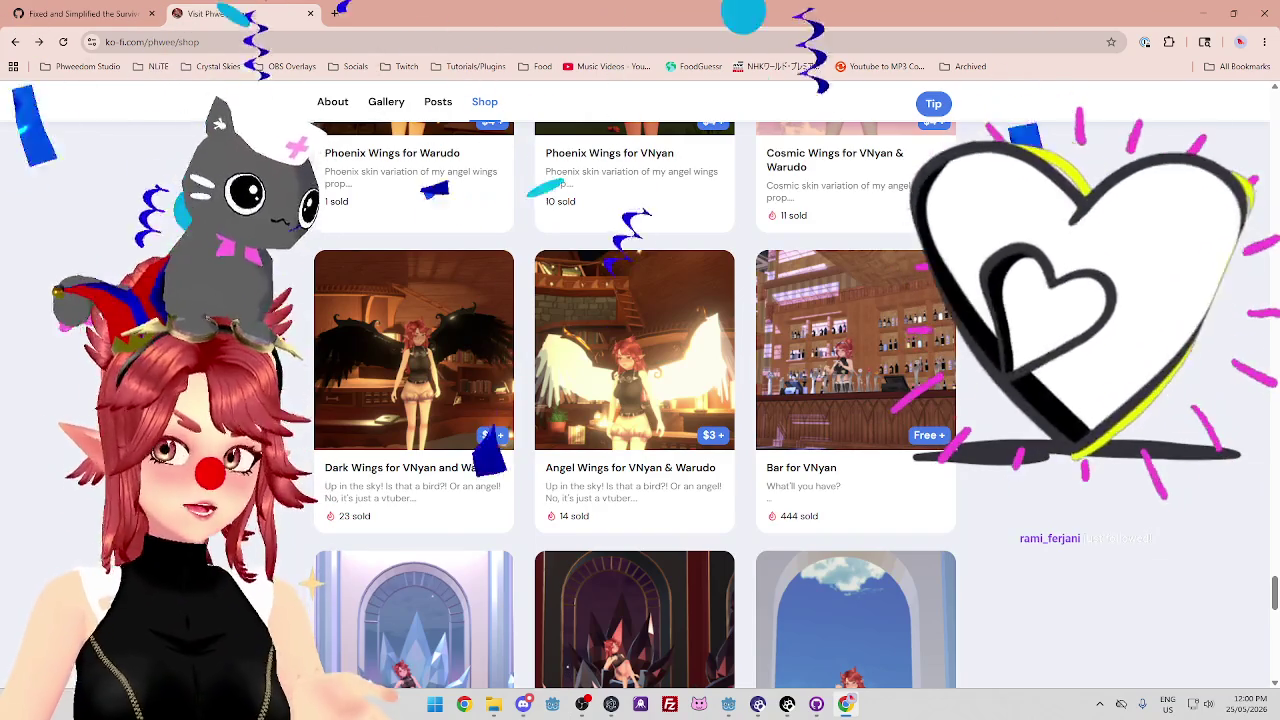
pyautogui.scroll(-3, 1076, 437)
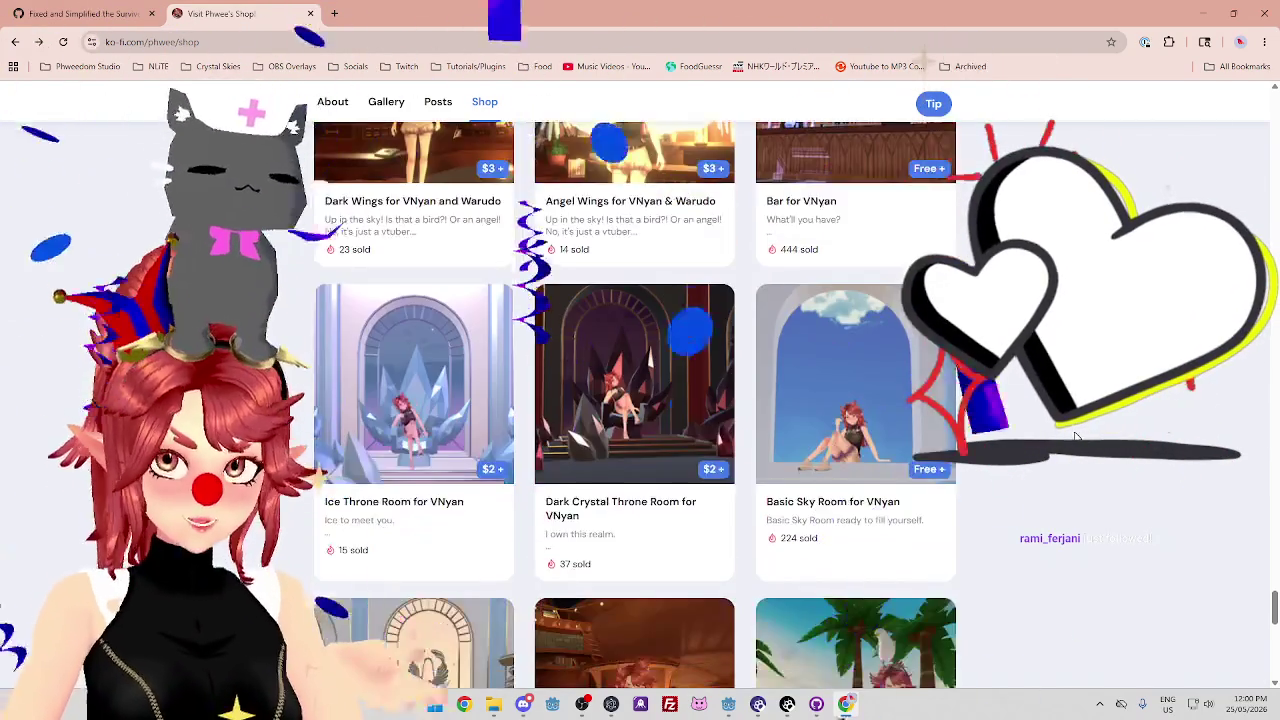
pyautogui.scroll(-8, 1076, 437)
pyautogui.scroll(-1, 1076, 437)
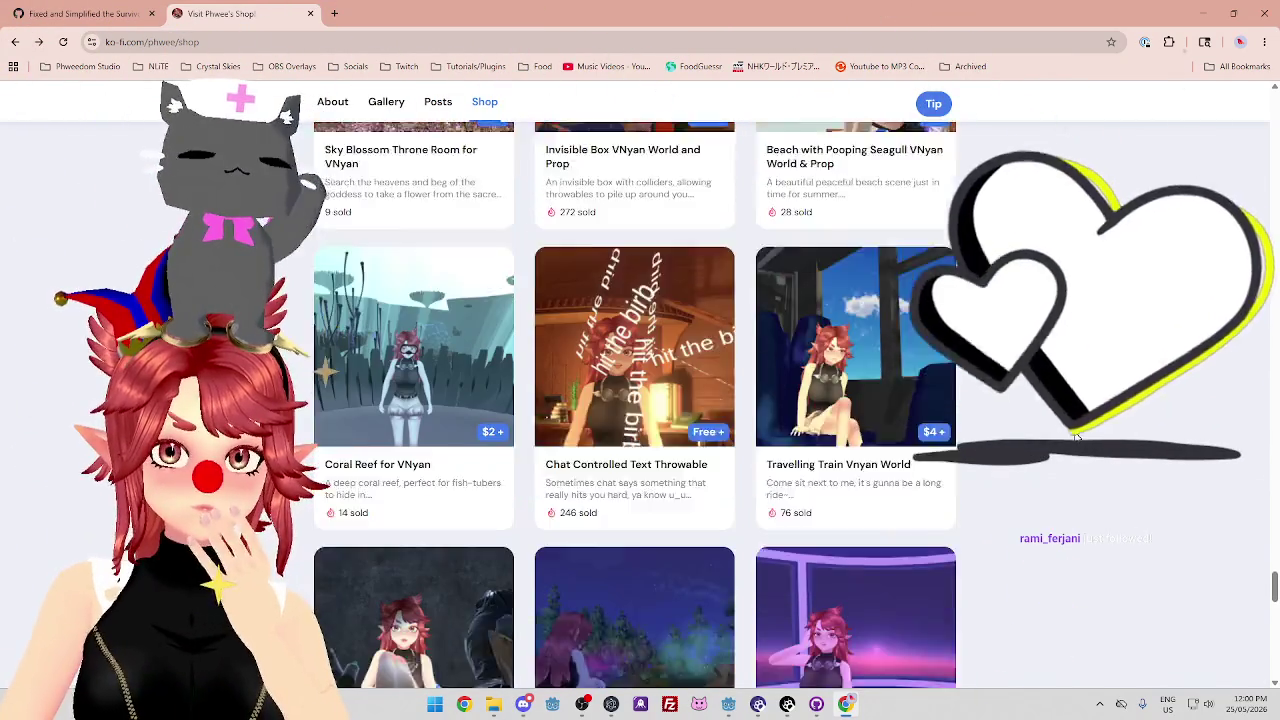
pyautogui.scroll(-2, 1076, 437)
pyautogui.scroll(2, 864, 450)
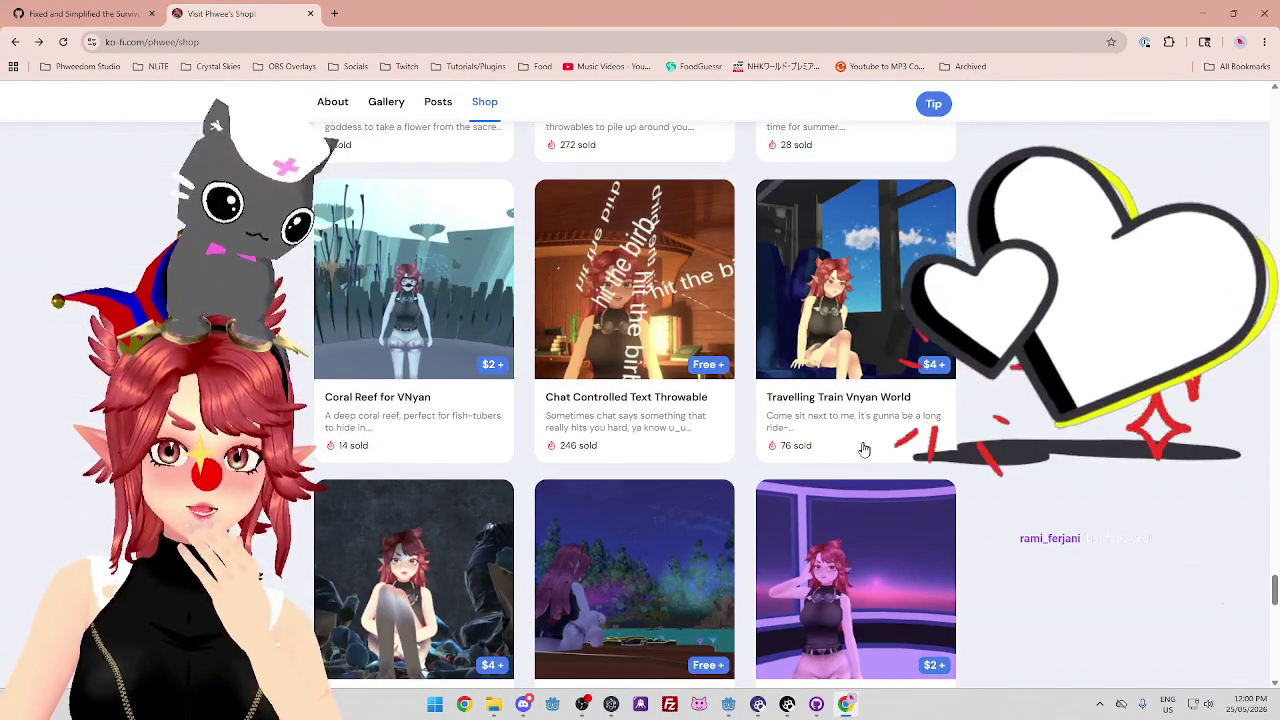
pyautogui.scroll(-1, 864, 450)
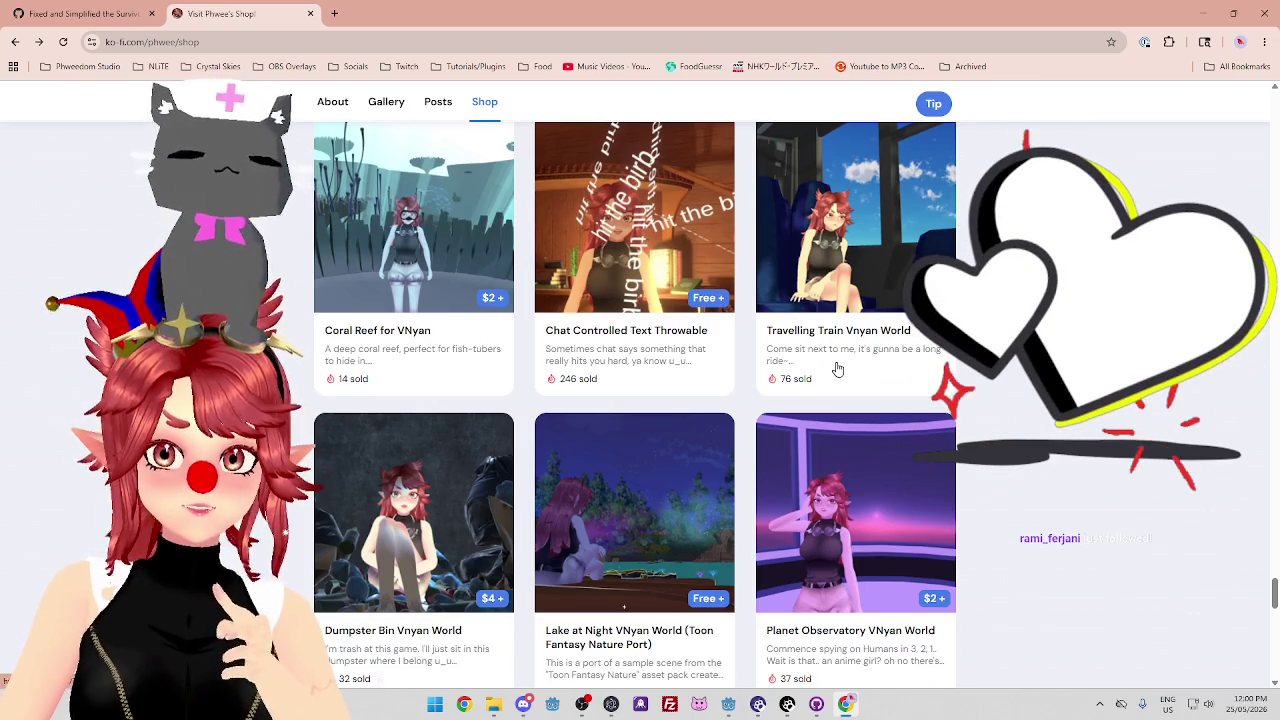
pyautogui.scroll(-3, 838, 370)
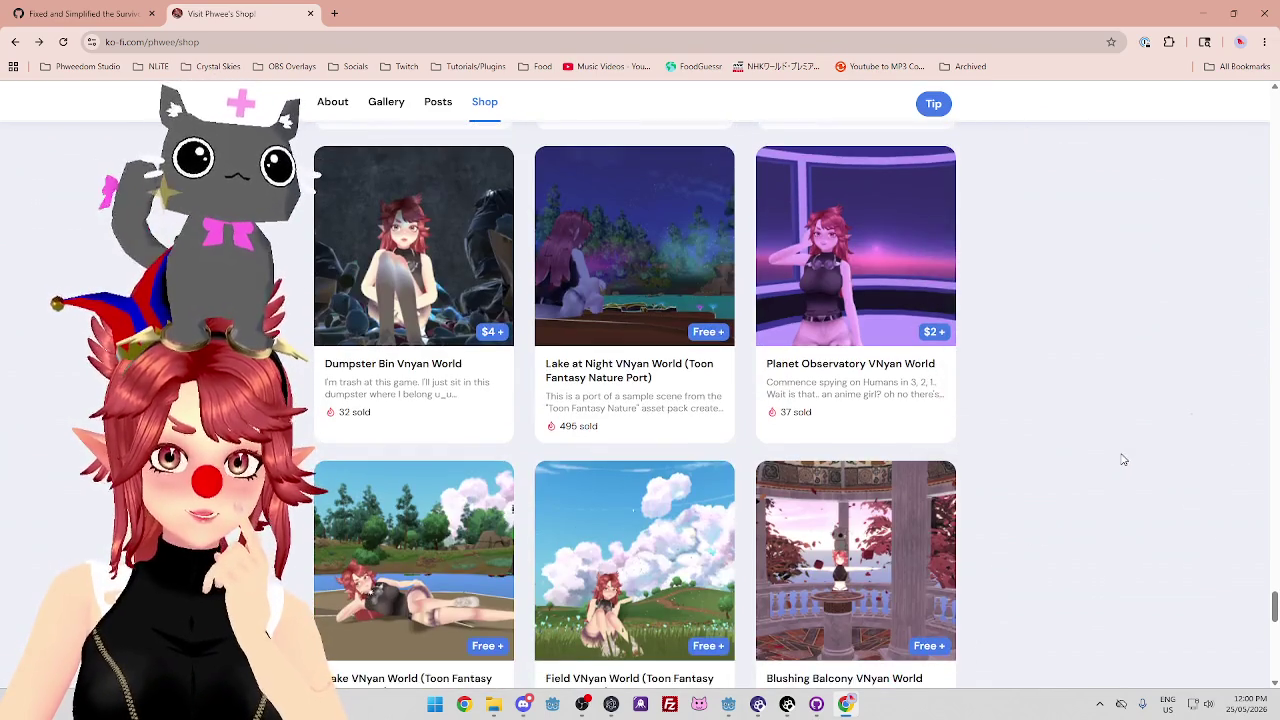
pyautogui.scroll(-2, 1123, 460)
pyautogui.scroll(-8, 1115, 449)
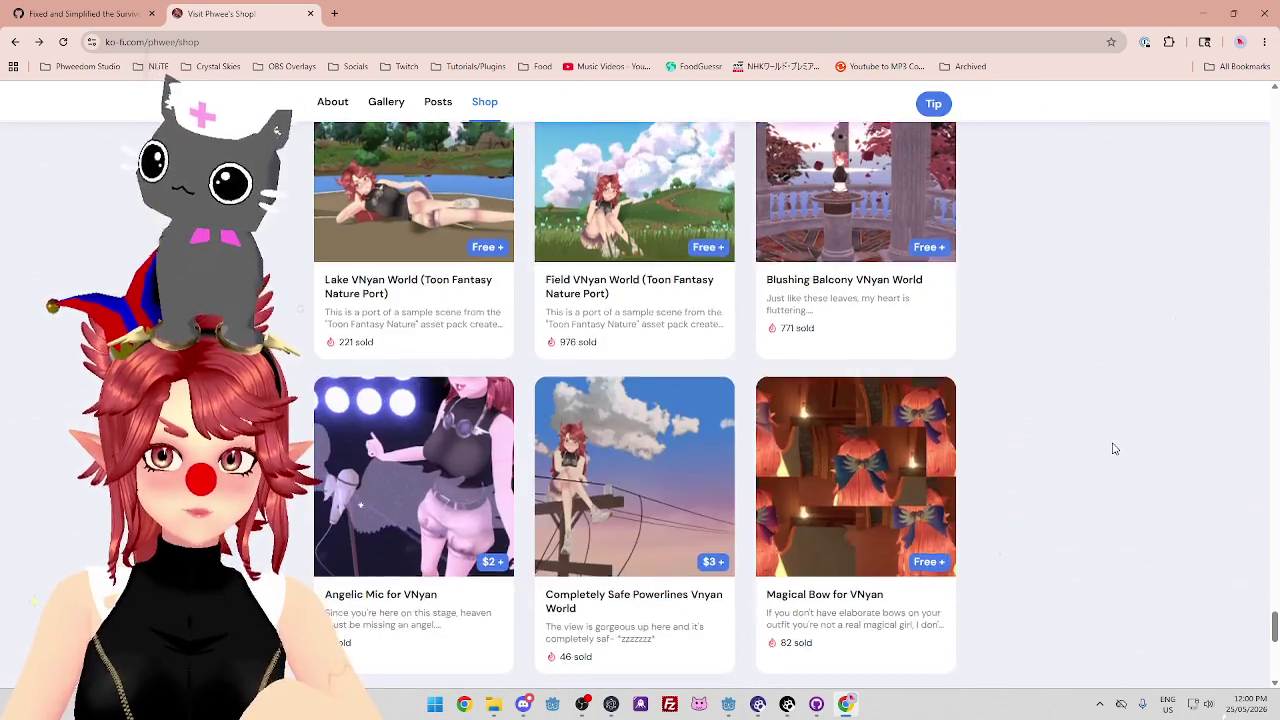
pyautogui.scroll(8, 1115, 449)
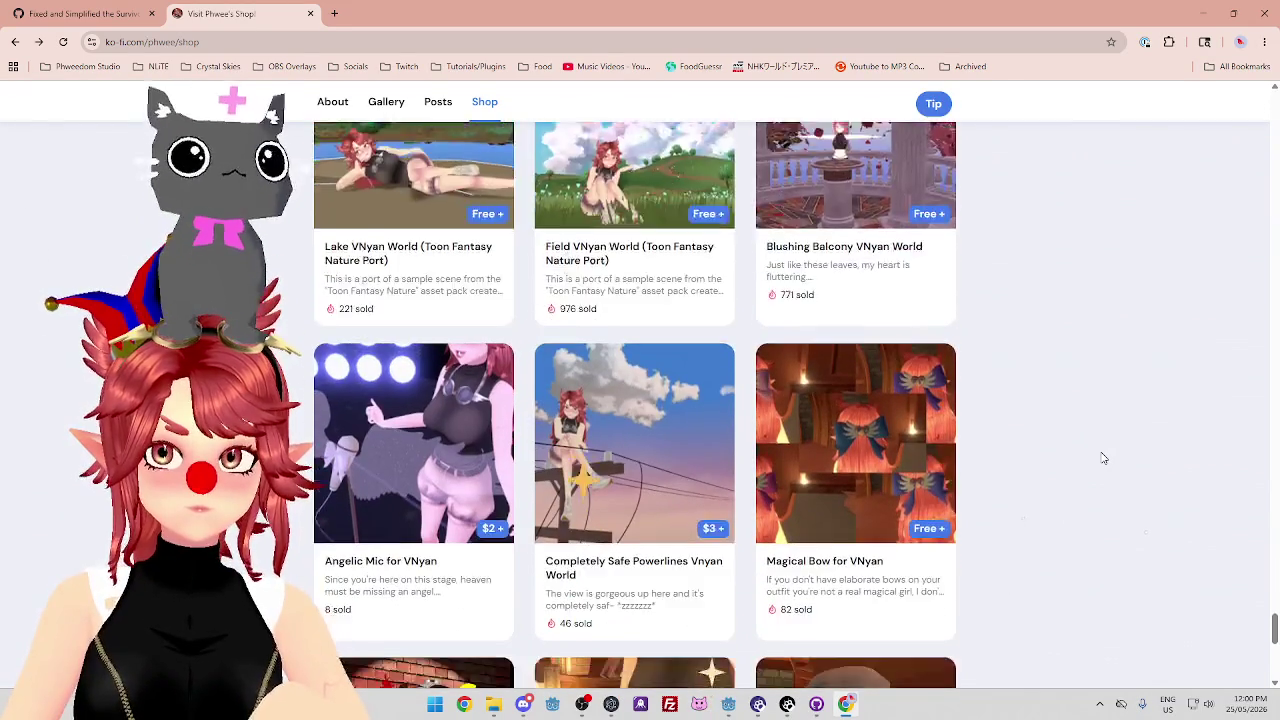
pyautogui.scroll(-1, 1103, 458)
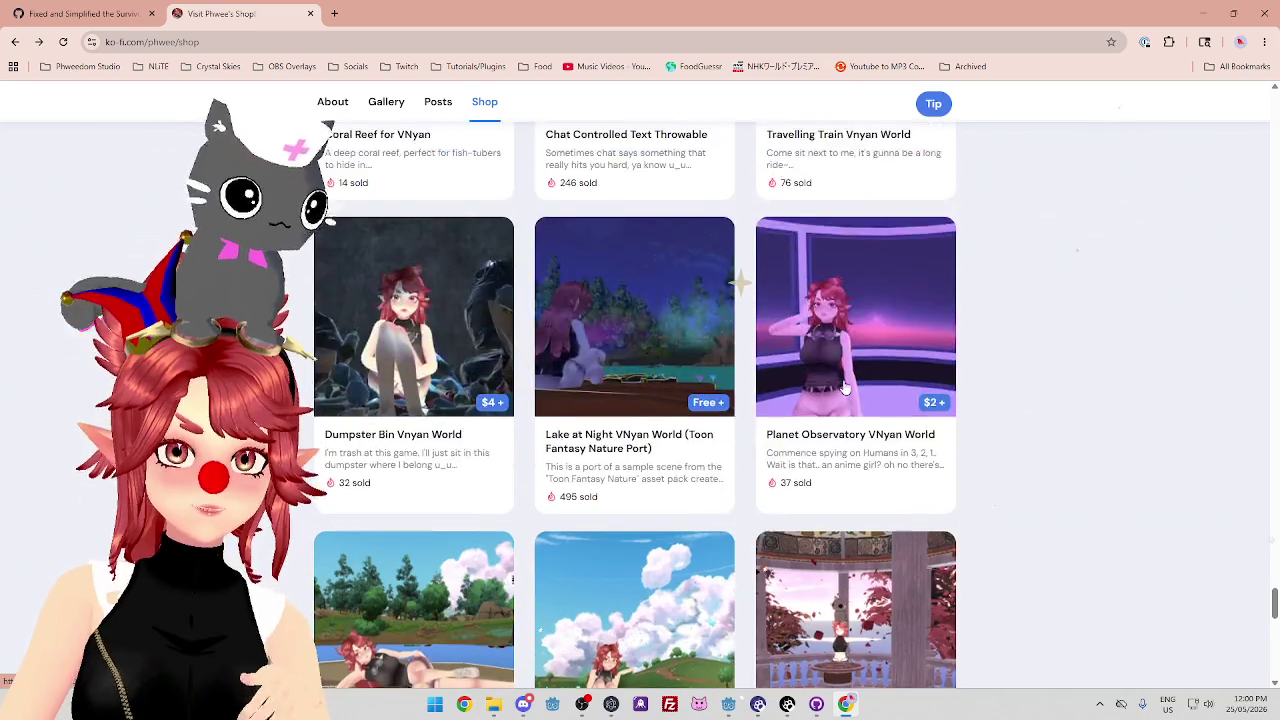
pyautogui.scroll(-2, 842, 388)
pyautogui.scroll(5, 842, 388)
pyautogui.scroll(-5, 842, 388)
pyautogui.scroll(-4, 842, 386)
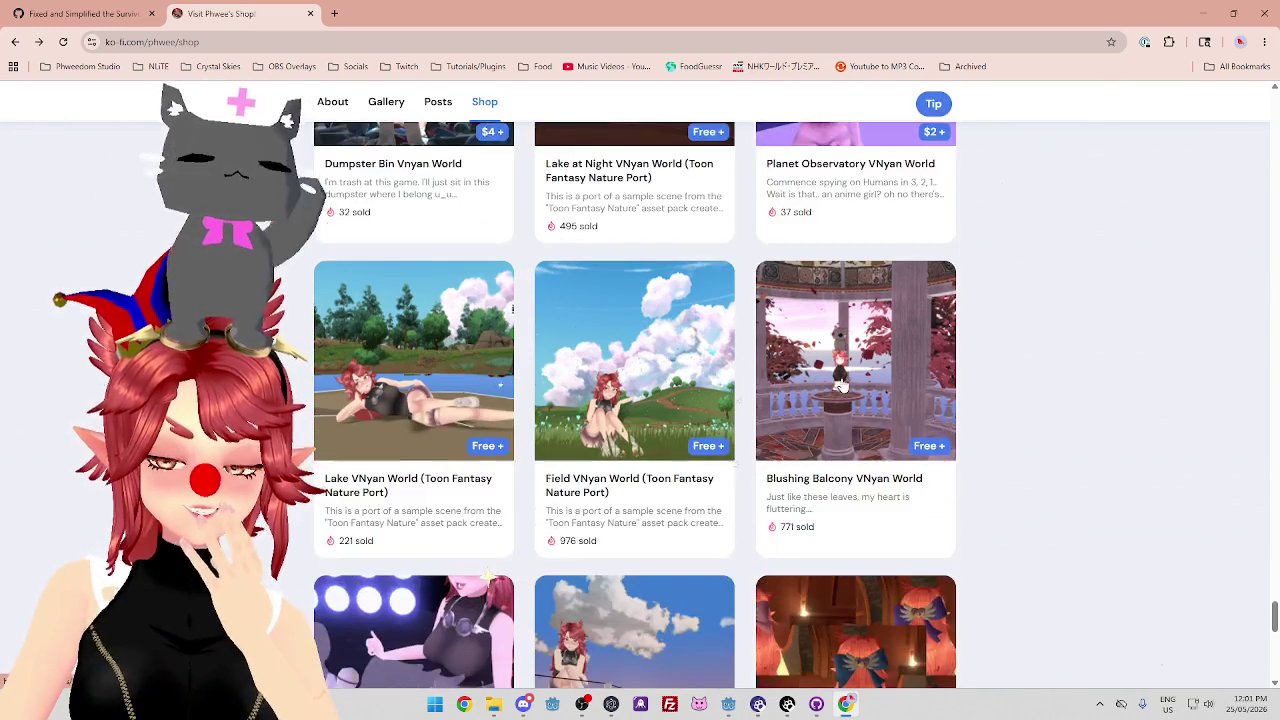
pyautogui.scroll(-6, 841, 386)
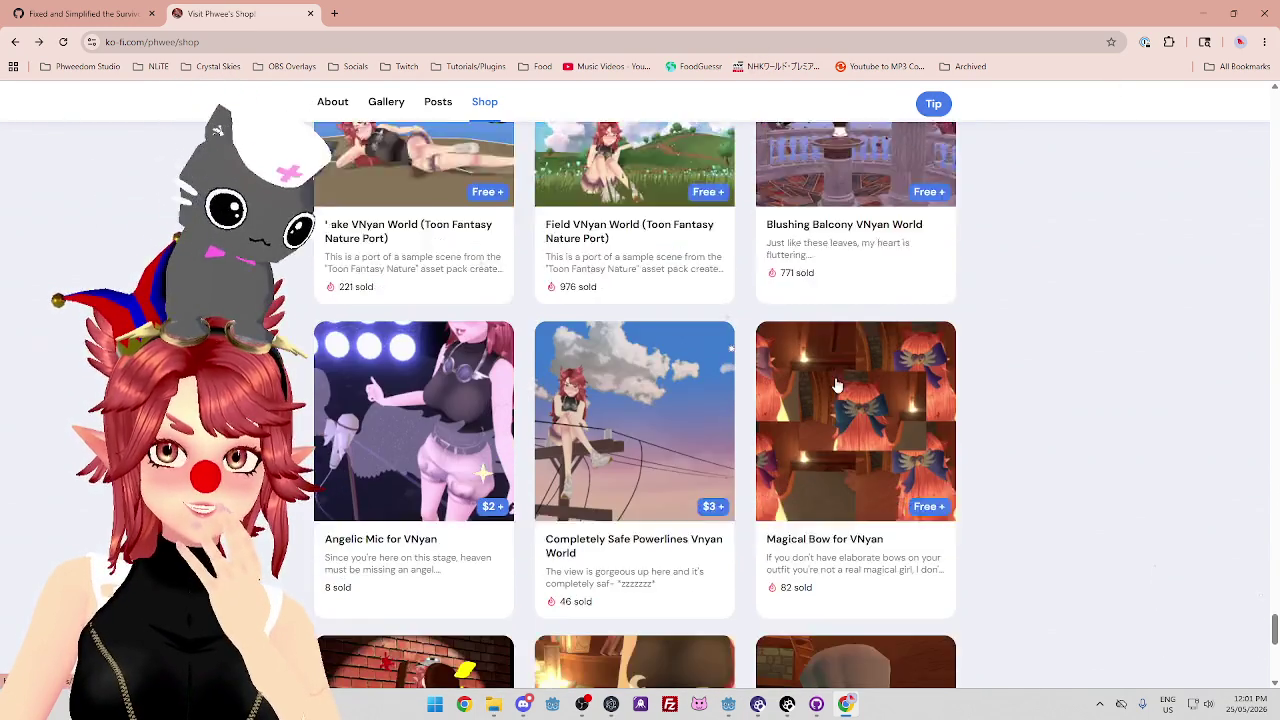
pyautogui.scroll(-2, 837, 386)
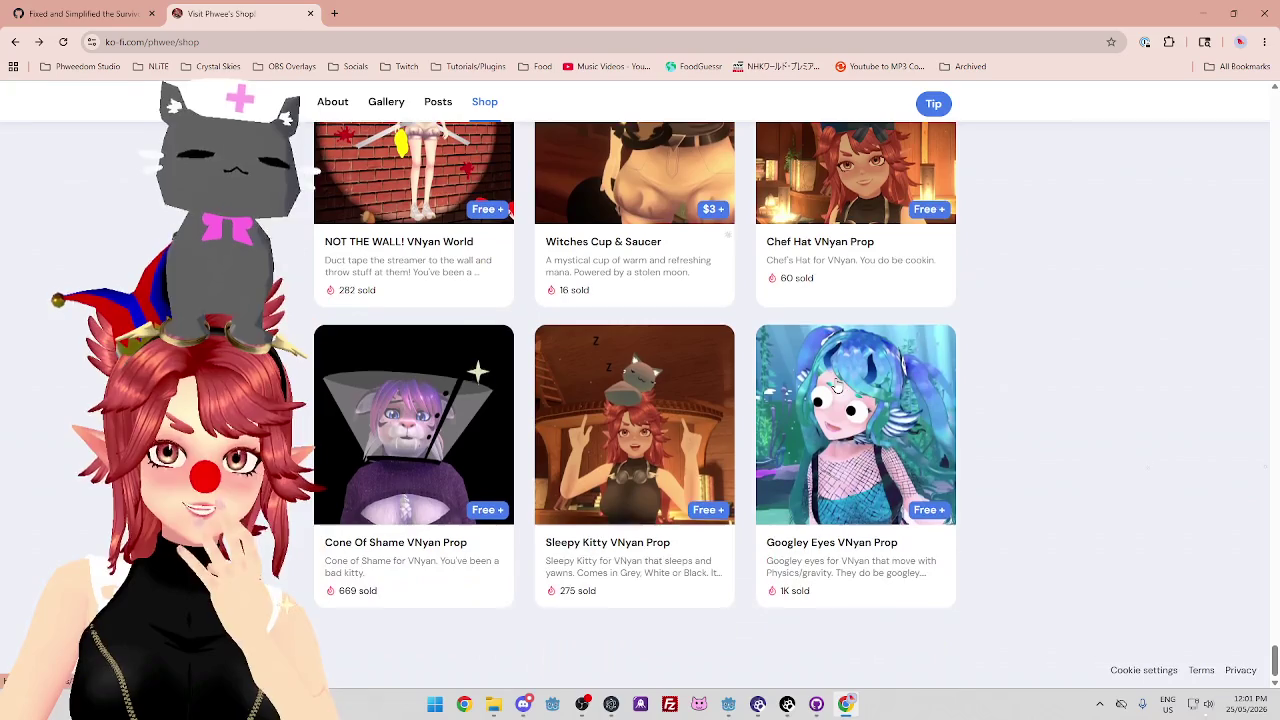
pyautogui.scroll(2, 1026, 391)
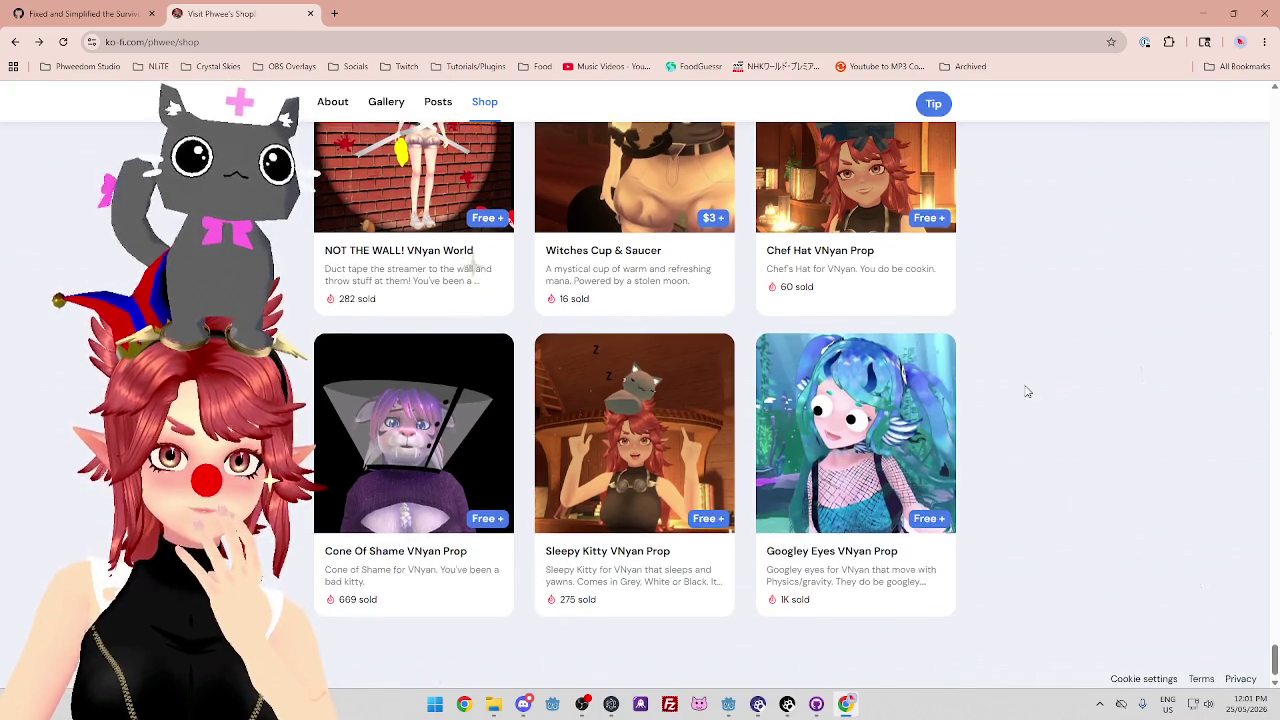
pyautogui.scroll(12, 1020, 393)
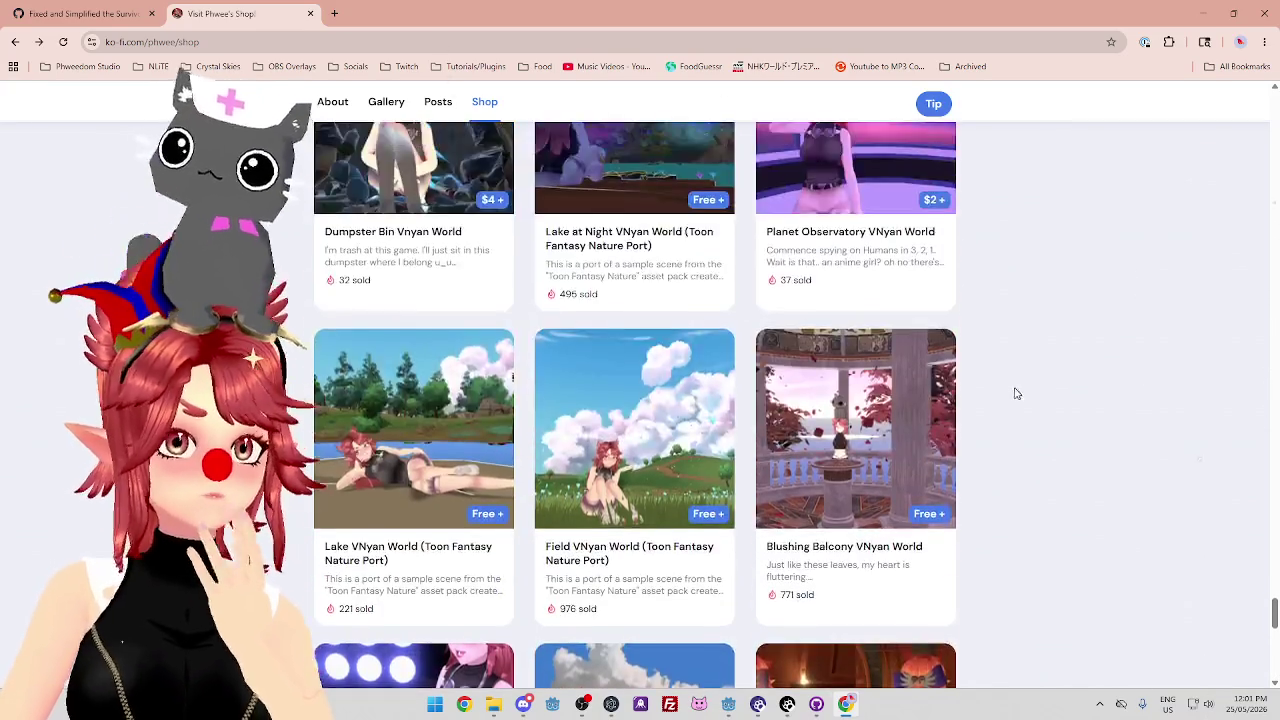
pyautogui.scroll(8, 1015, 394)
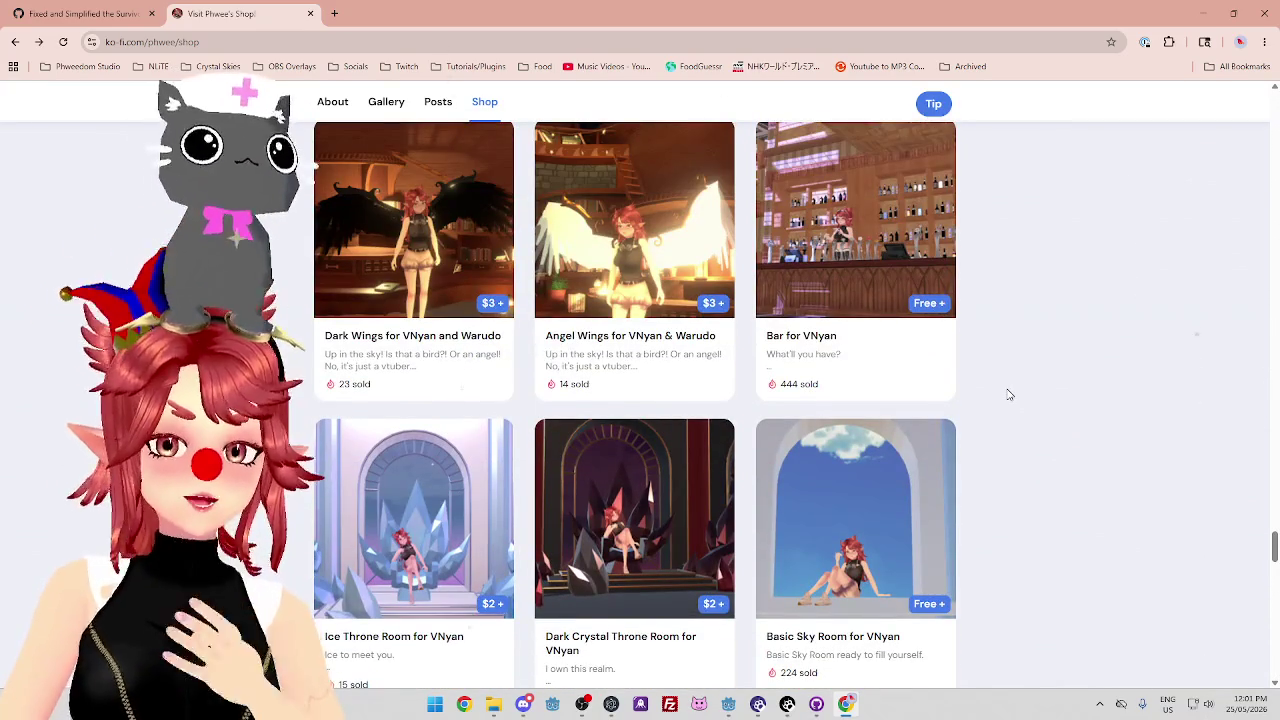
pyautogui.scroll(7, 1005, 395)
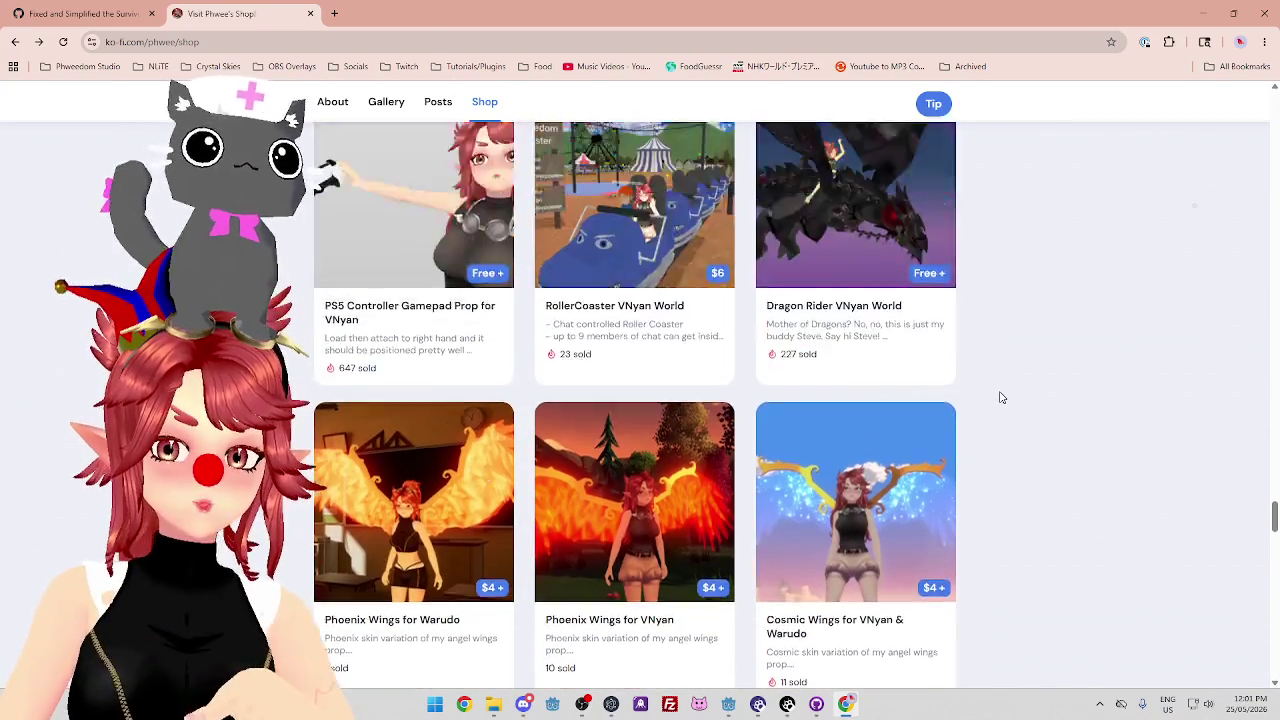
pyautogui.scroll(6, 1002, 398)
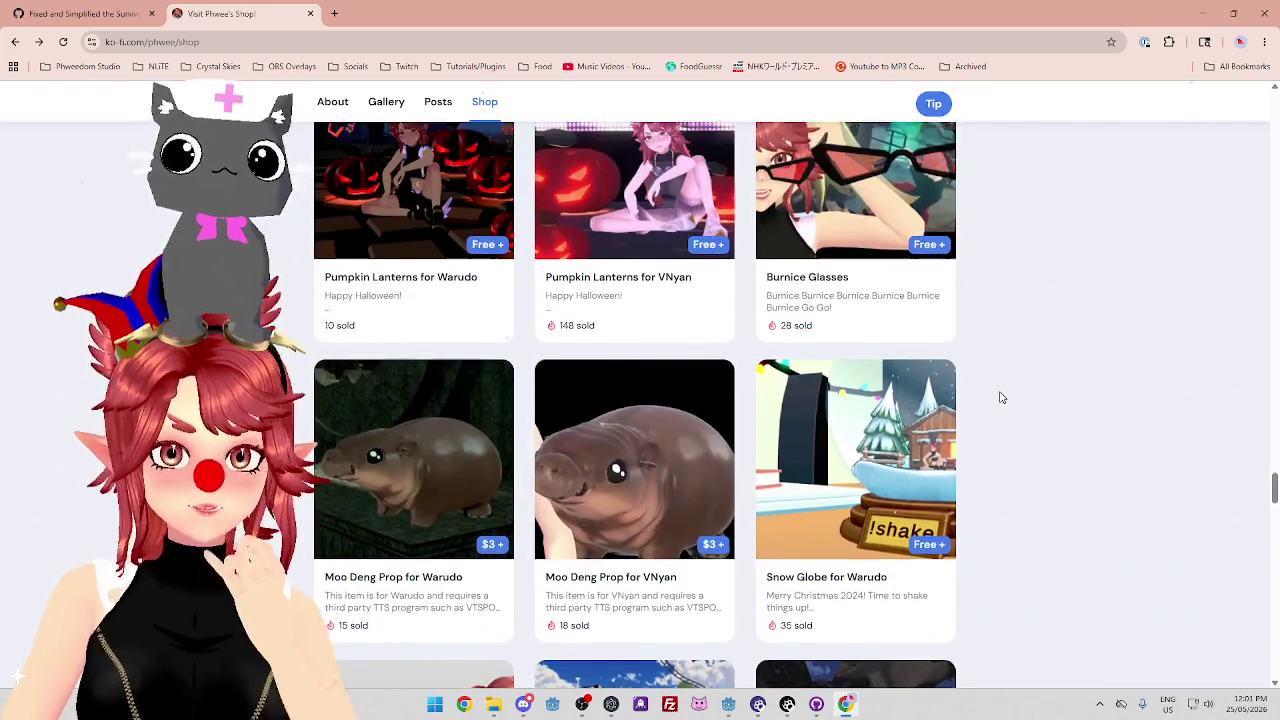
pyautogui.scroll(10, 1002, 398)
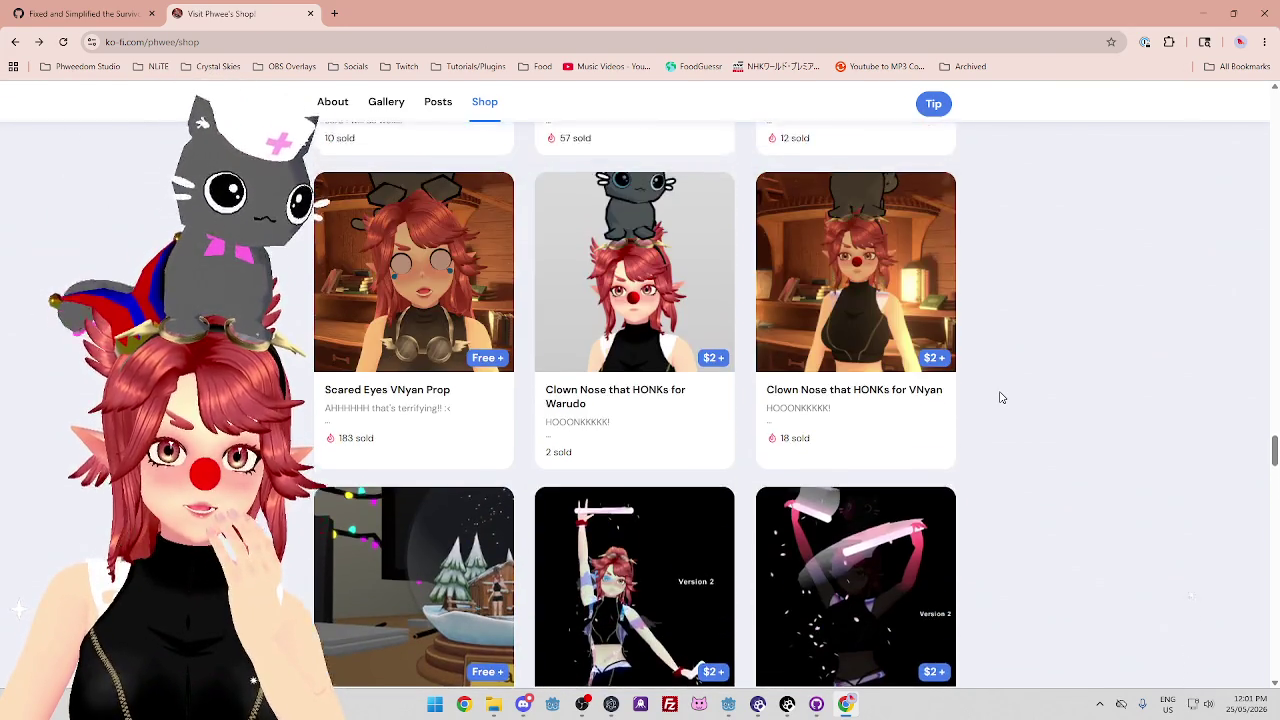
pyautogui.scroll(4, 1002, 398)
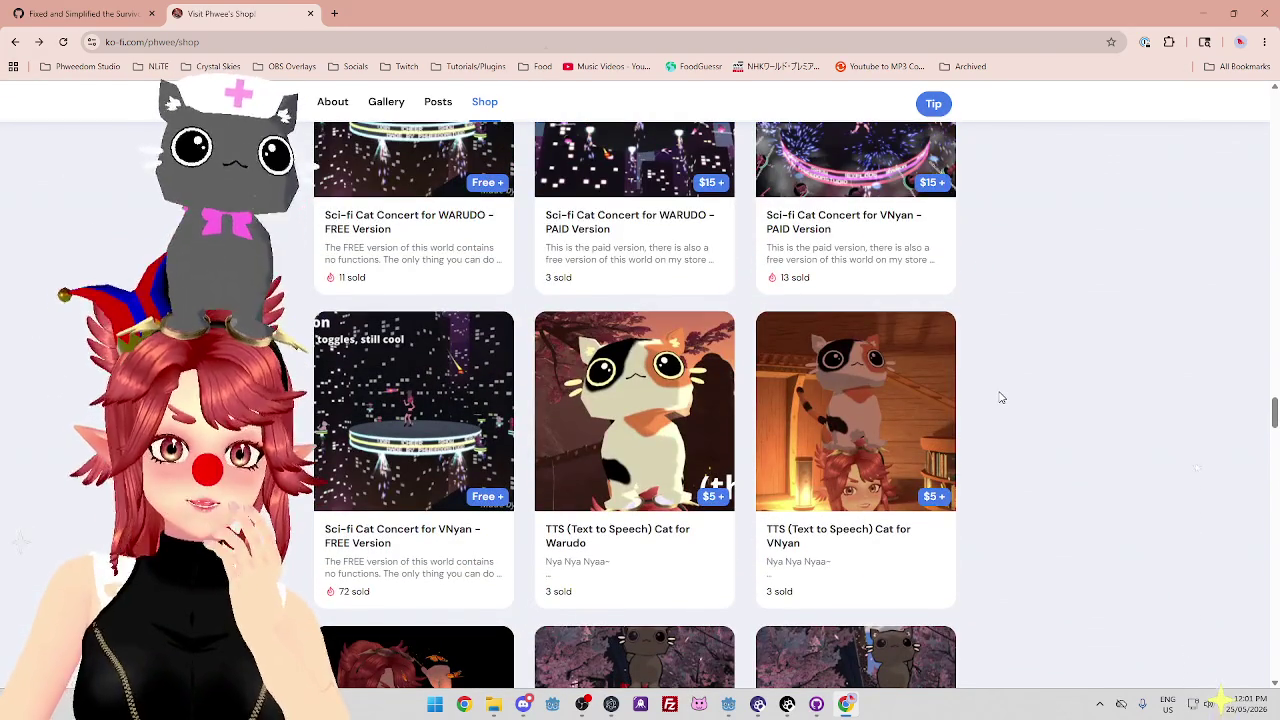
pyautogui.scroll(5, 1002, 398)
pyautogui.scroll(-2, 996, 400)
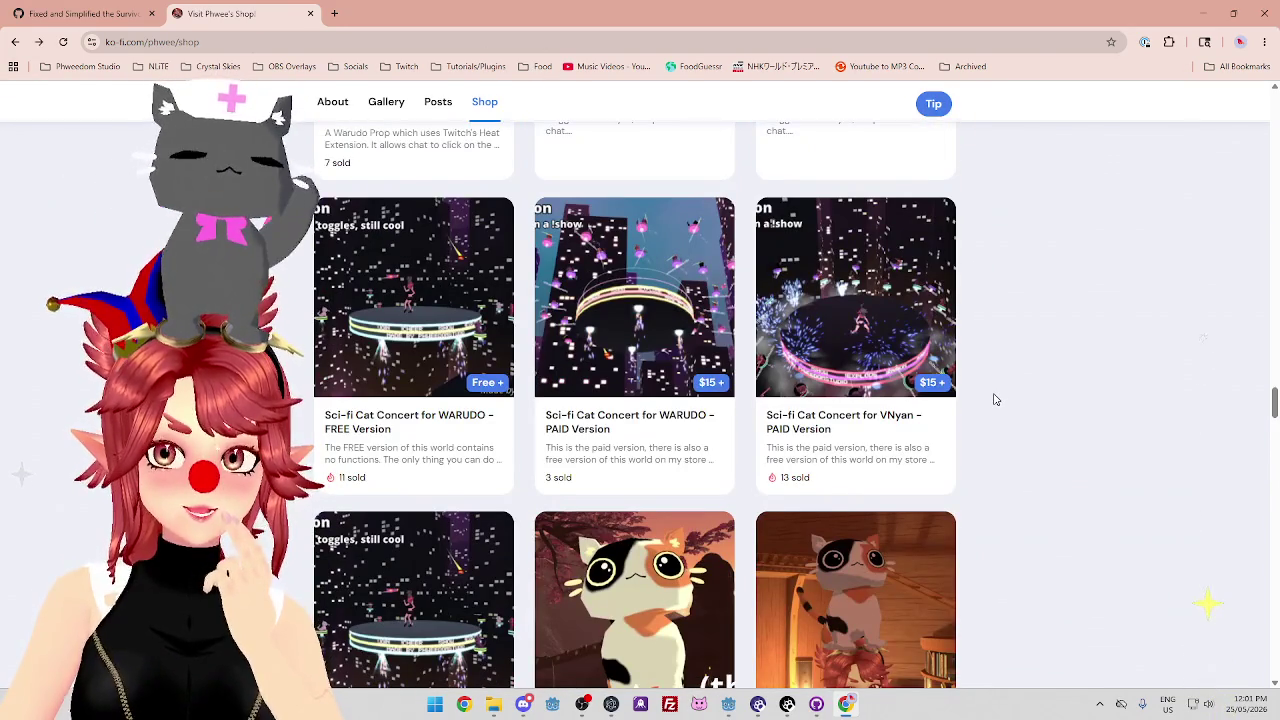
pyautogui.scroll(-1, 995, 399)
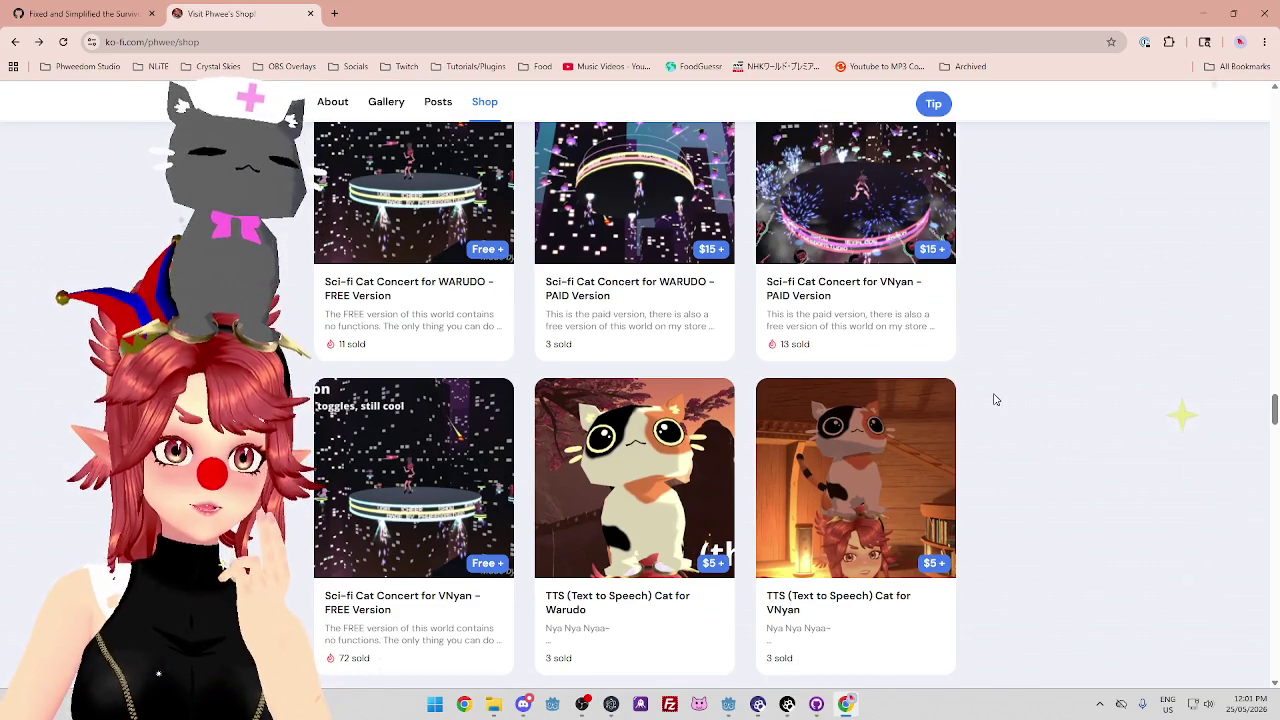
pyautogui.scroll(-10, 990, 405)
pyautogui.scroll(-15, 1031, 450)
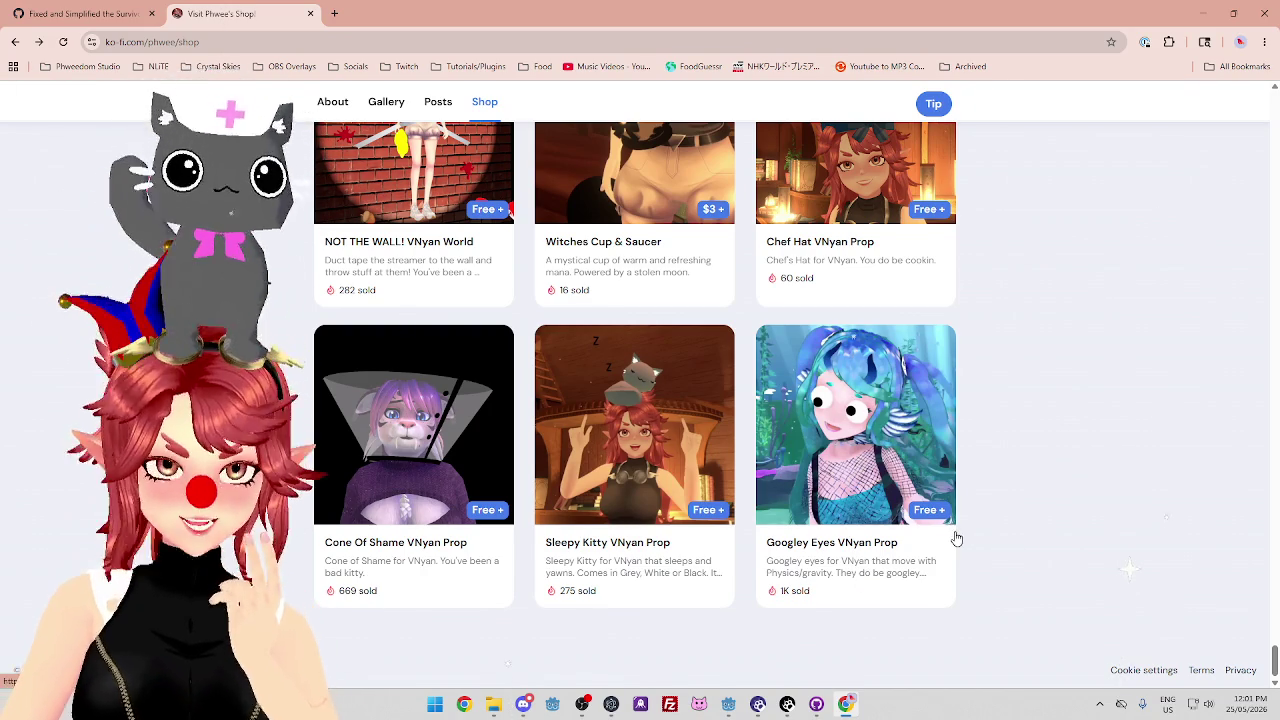
pyautogui.scroll(3, 1040, 520)
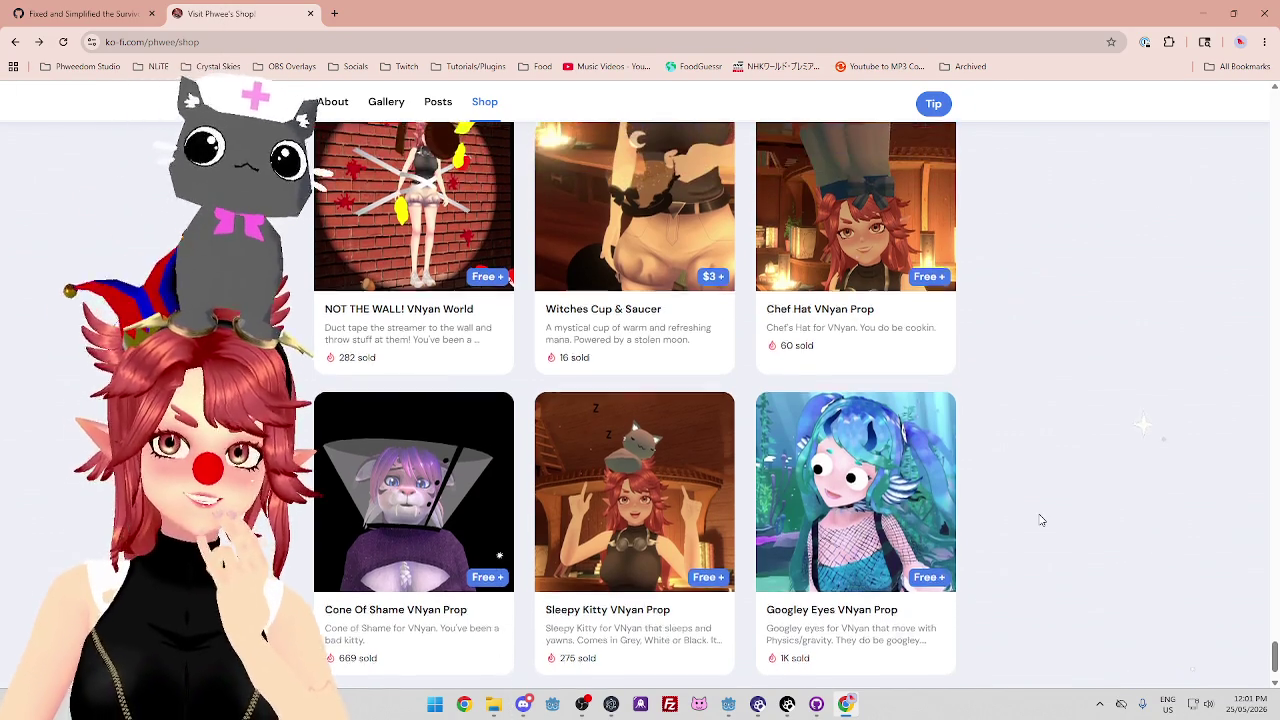
pyautogui.scroll(3, 1040, 520)
# Browse Phwee's shop listings one last time, then close the 'Visit Phwee's Shop!' tab.
pyautogui.moveTo(1276, 622)
pyautogui.mouseDown()
pyautogui.moveTo(1274, 400)
pyautogui.moveTo(1238, 48)
pyautogui.mouseUp()
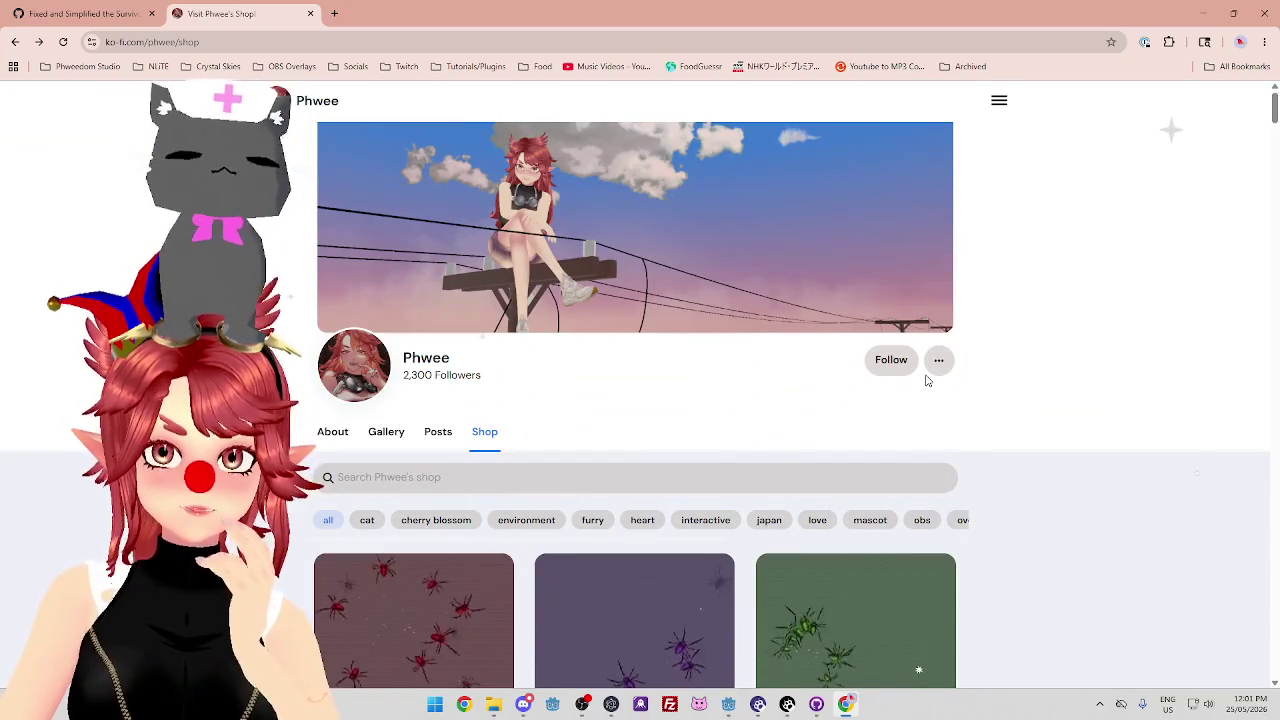
pyautogui.scroll(-2, 1031, 446)
pyautogui.scroll(-3, 1040, 450)
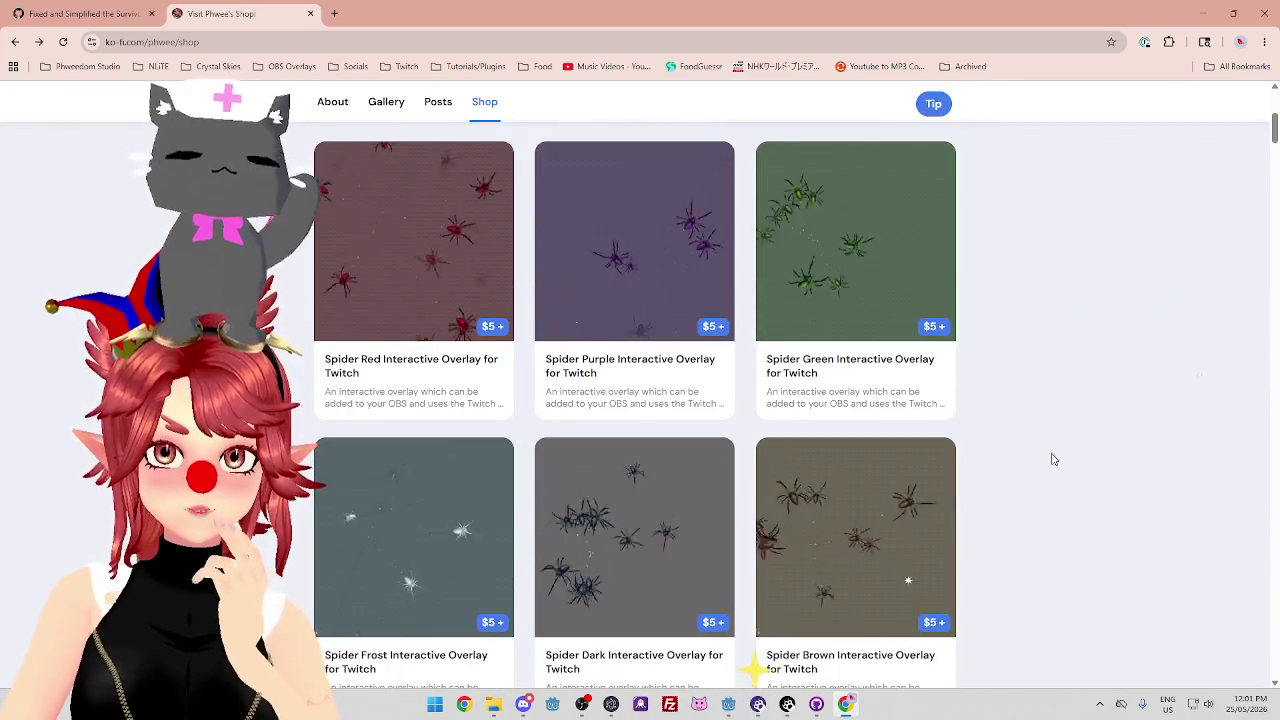
pyautogui.scroll(-4, 1049, 454)
pyautogui.scroll(8, 1049, 469)
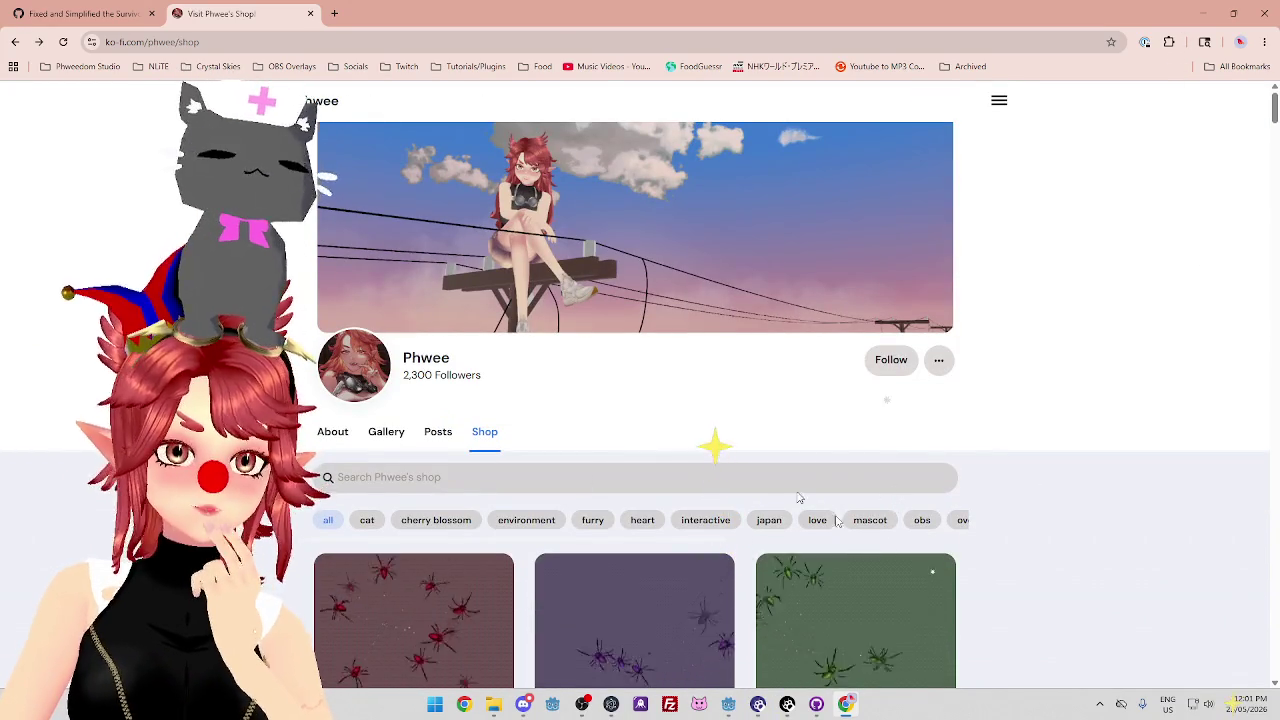
pyautogui.scroll(-5, 1043, 526)
pyautogui.scroll(5, 1115, 565)
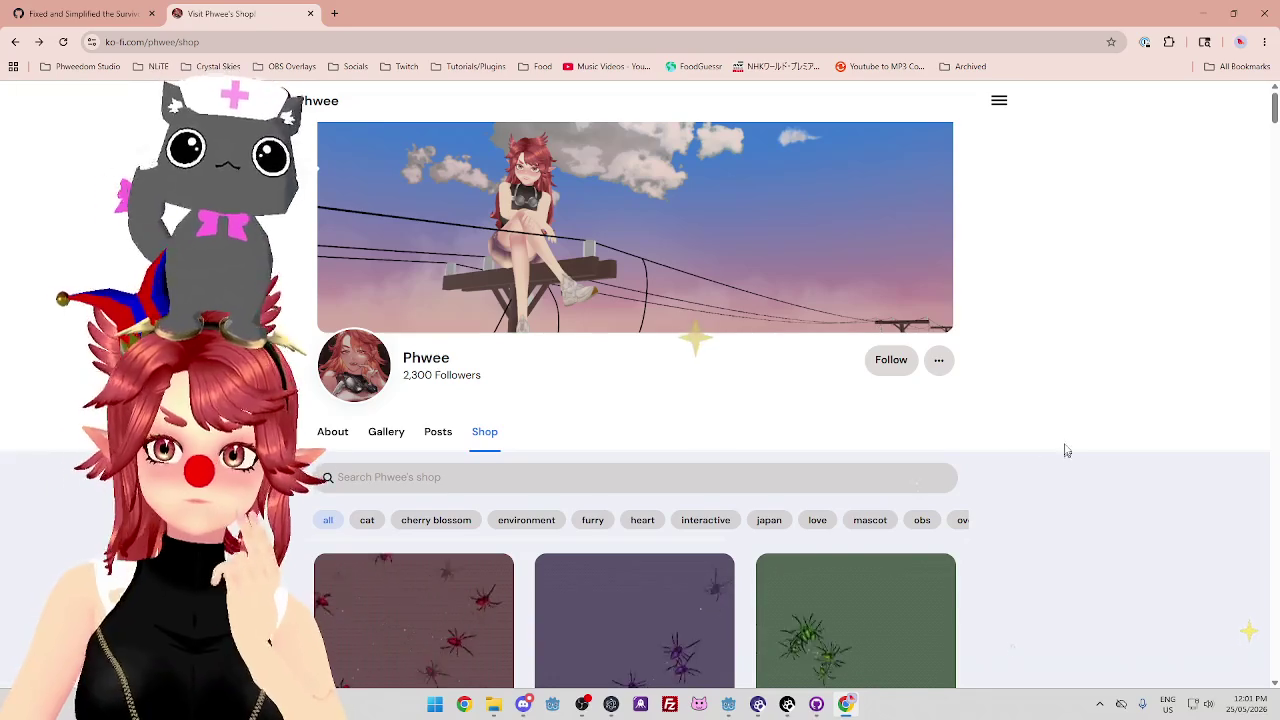
pyautogui.click(310, 13)
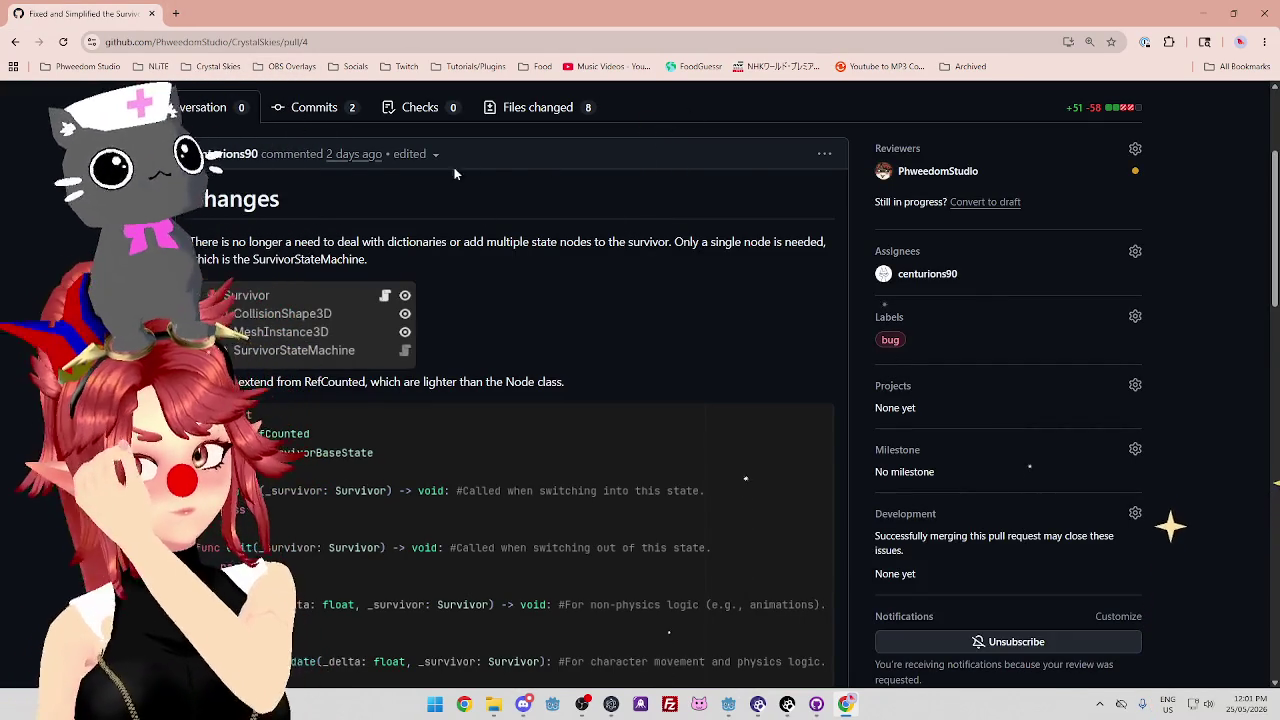
# Minimize Chrome, bring Godot's survivor_state_machine.gd script forward, then launch a new browser window.
pyautogui.click(152, 13)
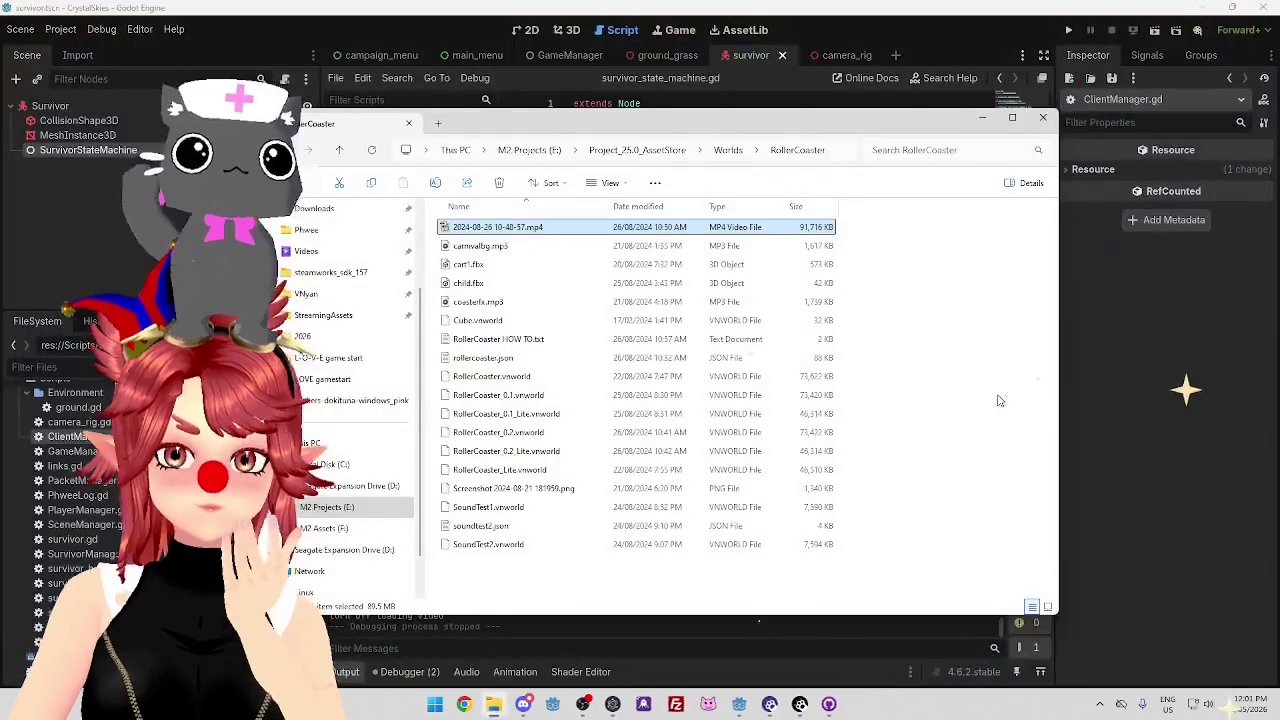
pyautogui.click(810, 90)
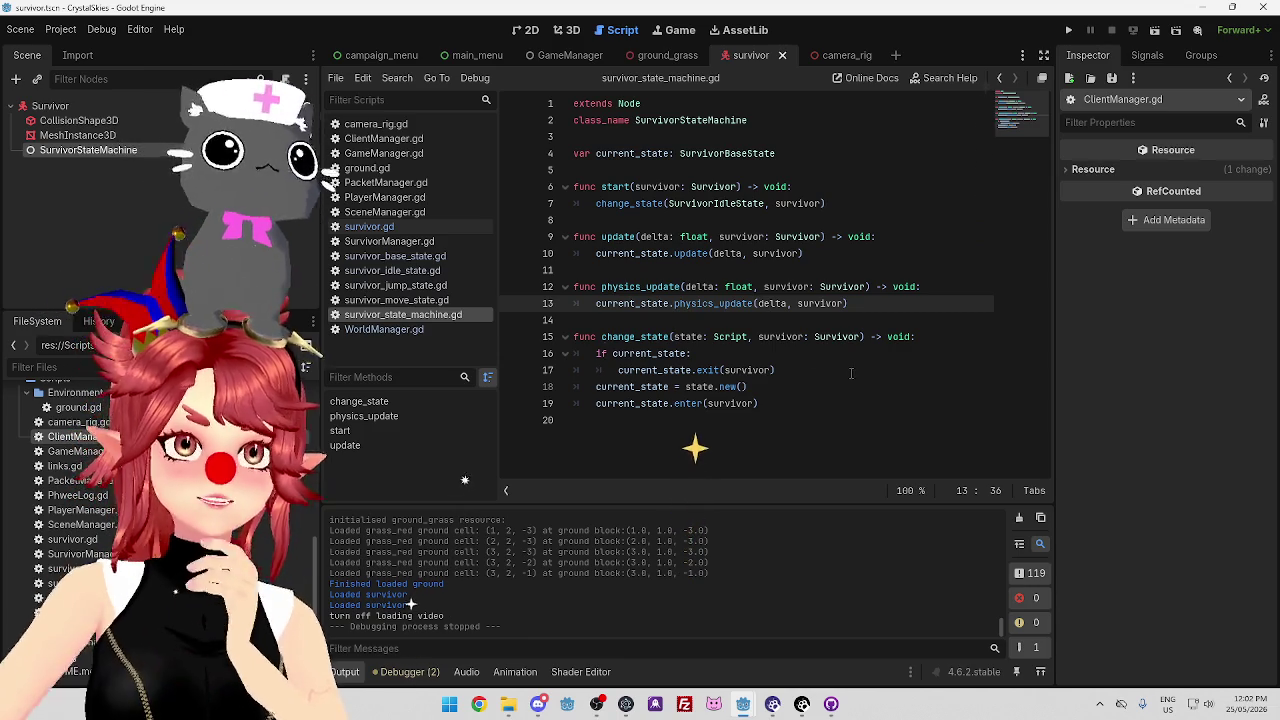
pyautogui.click(480, 704)
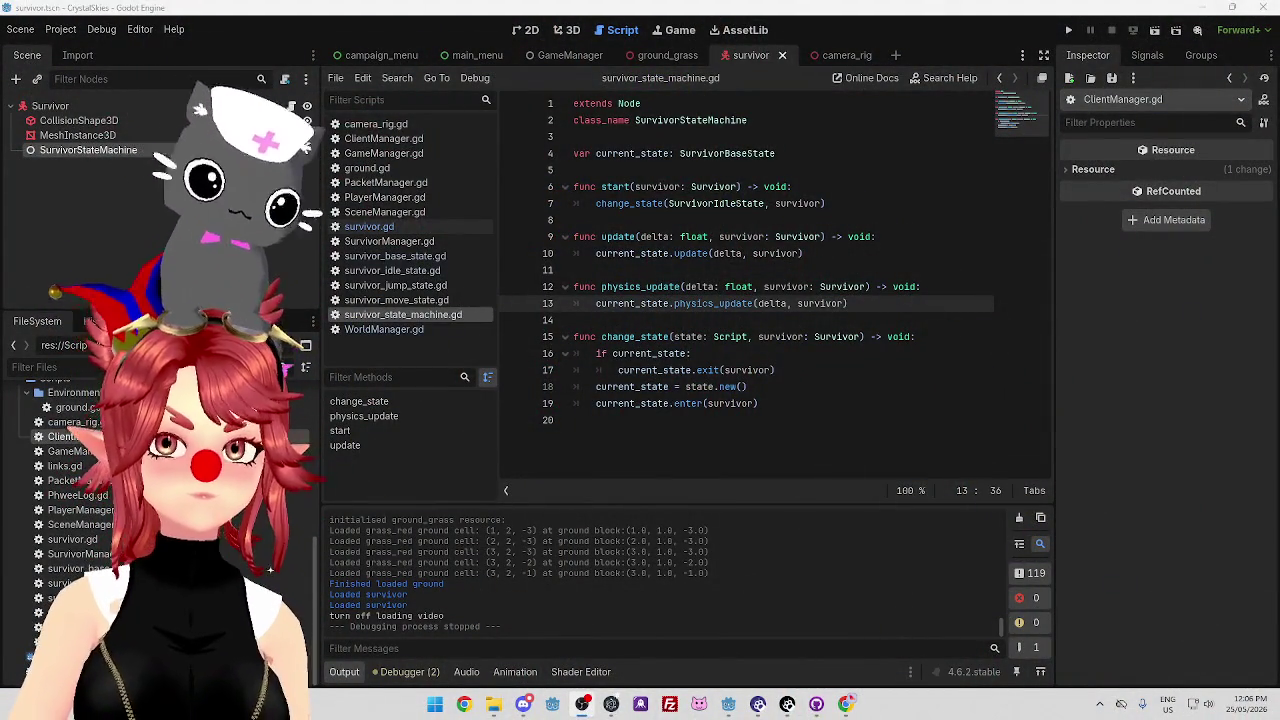
# Place the caret on lines 11 and 13, then show the Class float tooltip on line 12.
pyautogui.click(785, 267)
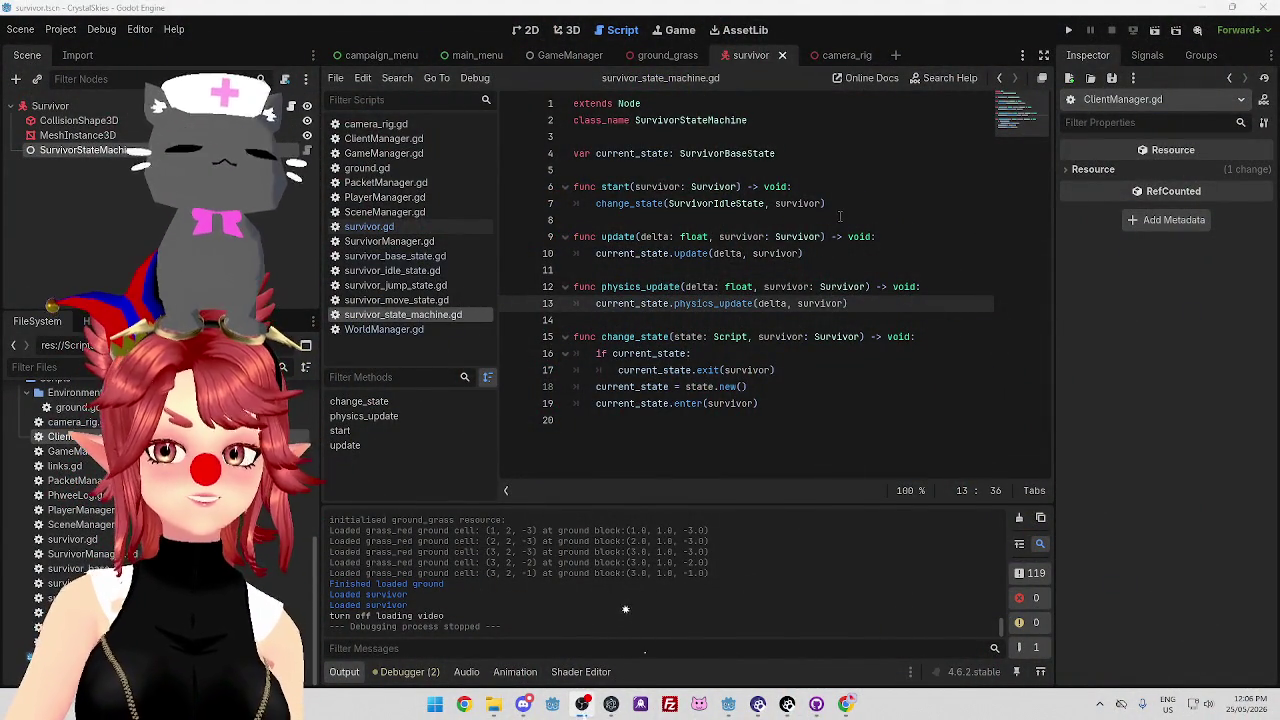
pyautogui.click(849, 303)
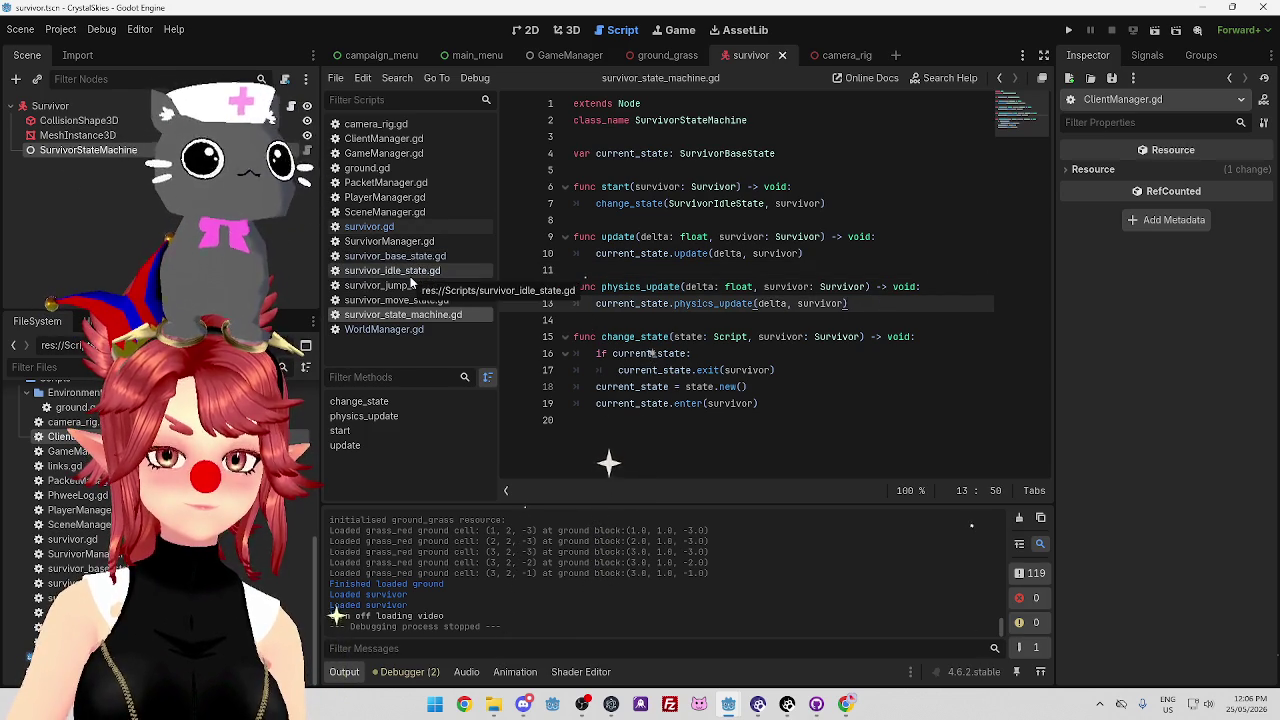
pyautogui.moveTo(741, 286)
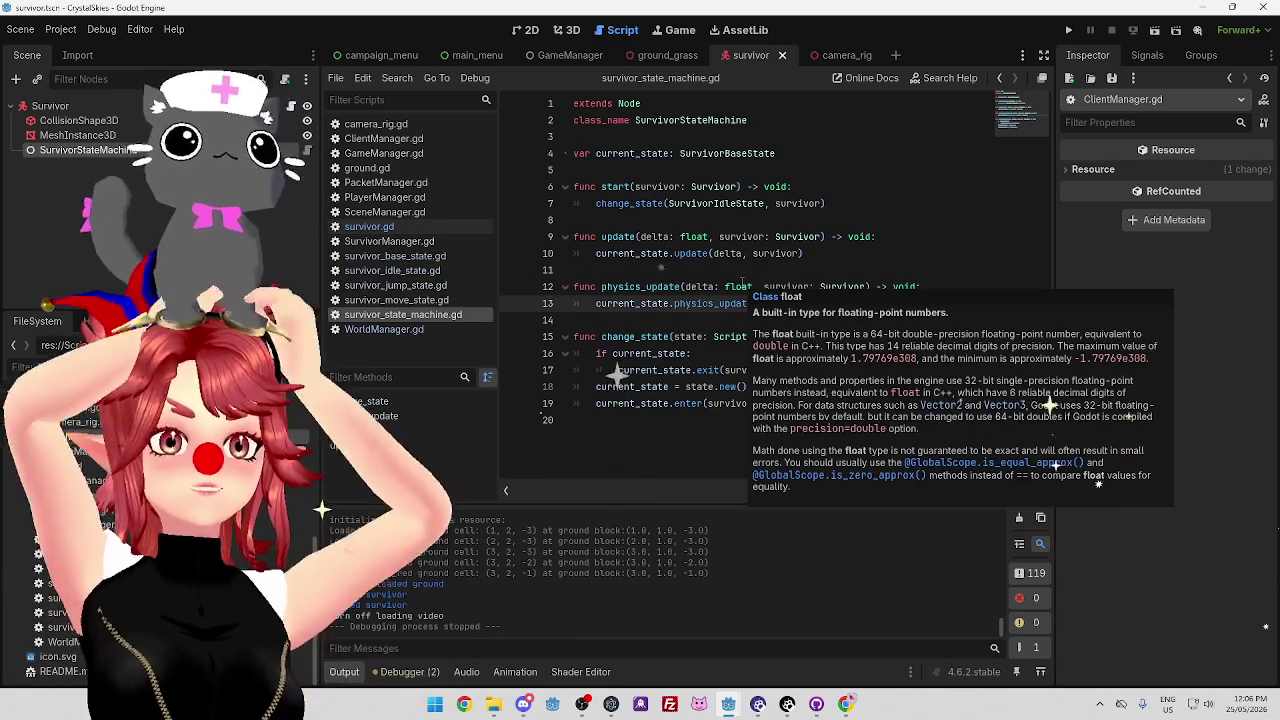
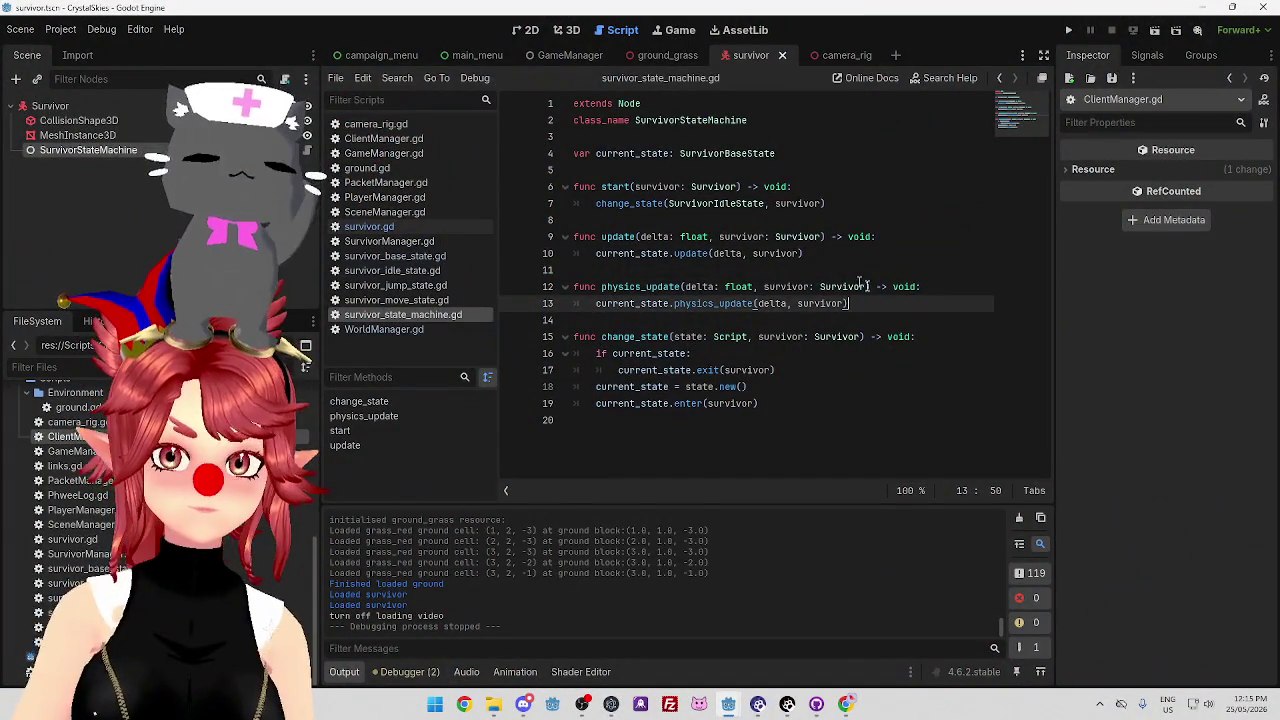
# Open the PlayerManager.gd script from the Godot script list for editing.
pyautogui.click(623, 286)
pyautogui.click(898, 302)
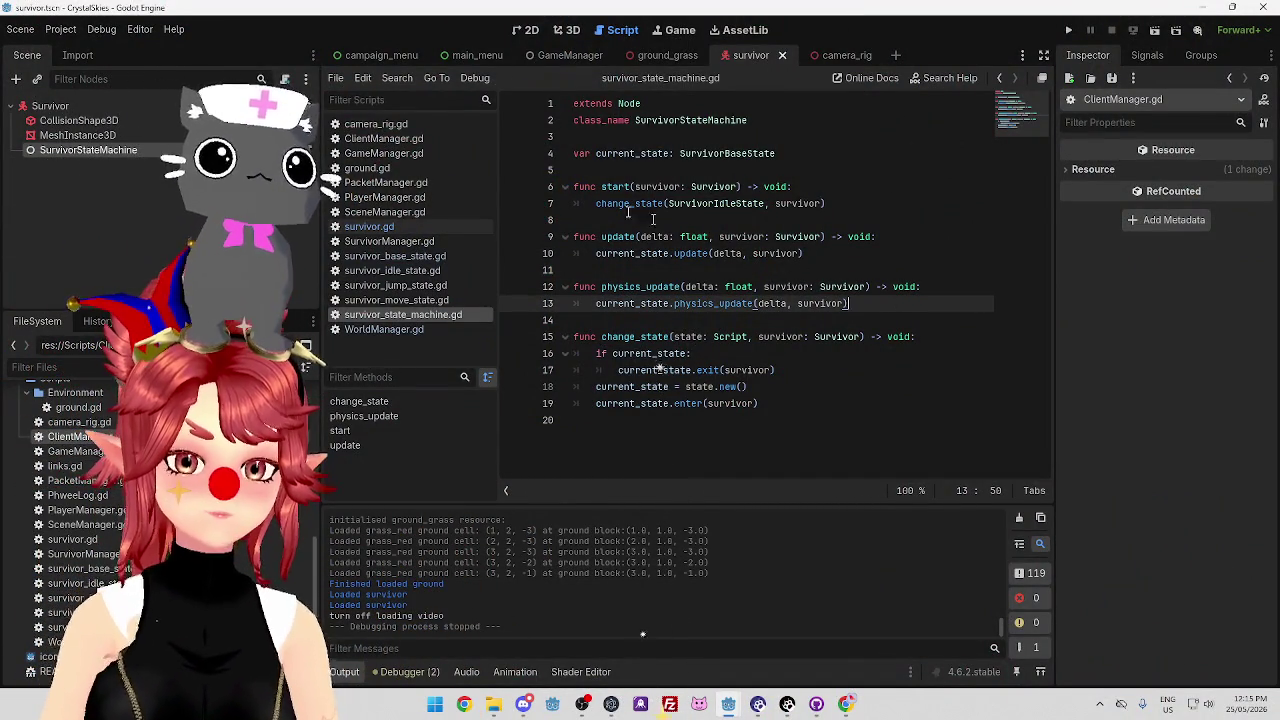
pyautogui.click(421, 197)
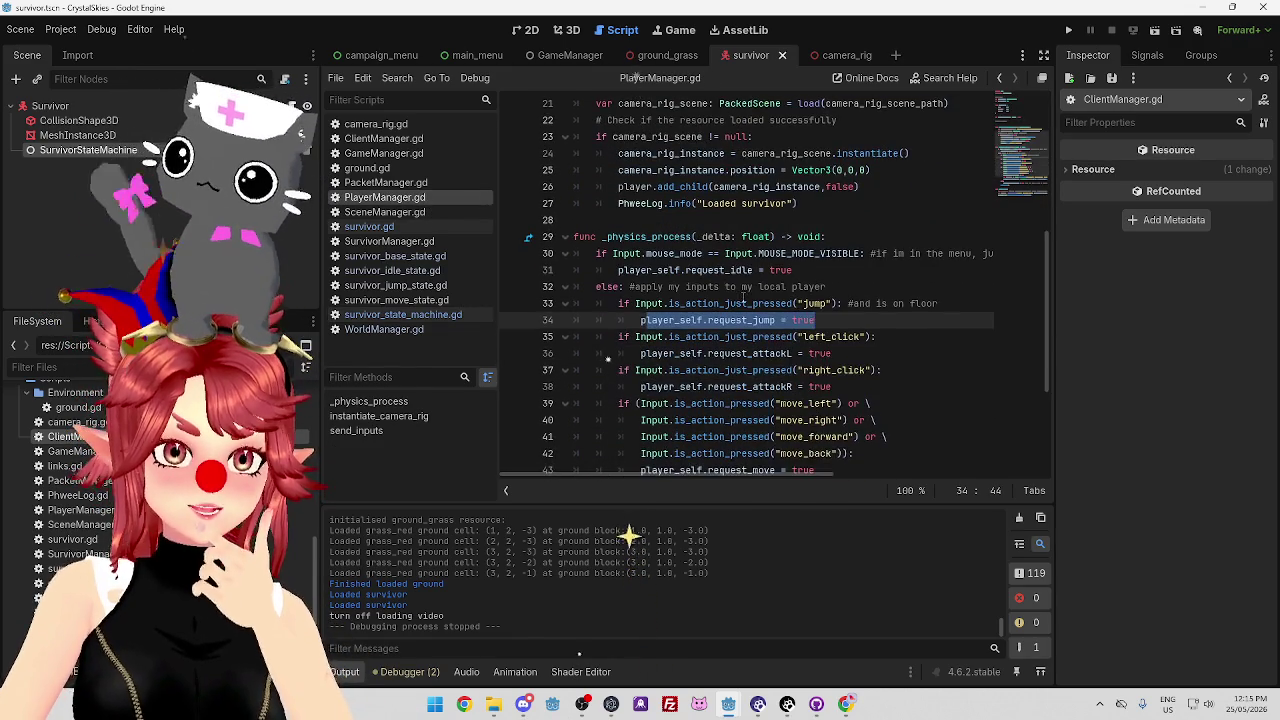
pyautogui.click(823, 137)
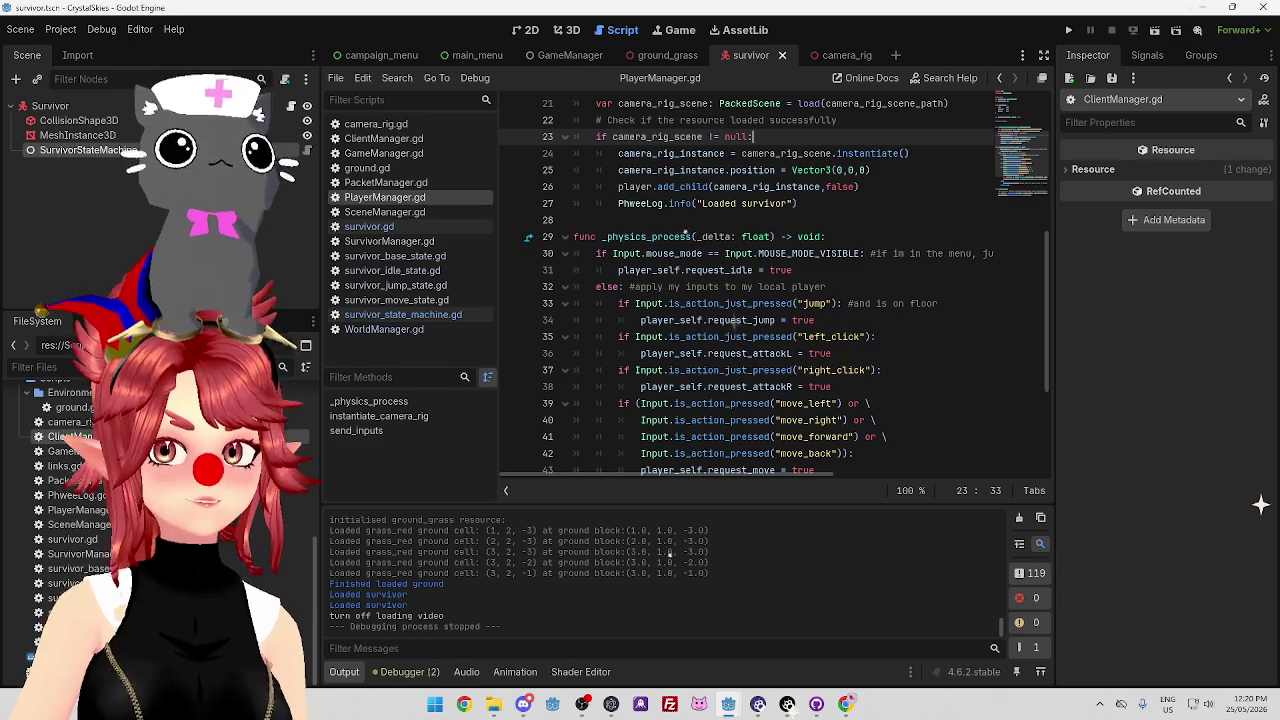
# Switch to Google Maps in Chrome and zoom in and out over Perth.
pyautogui.click(846, 704)
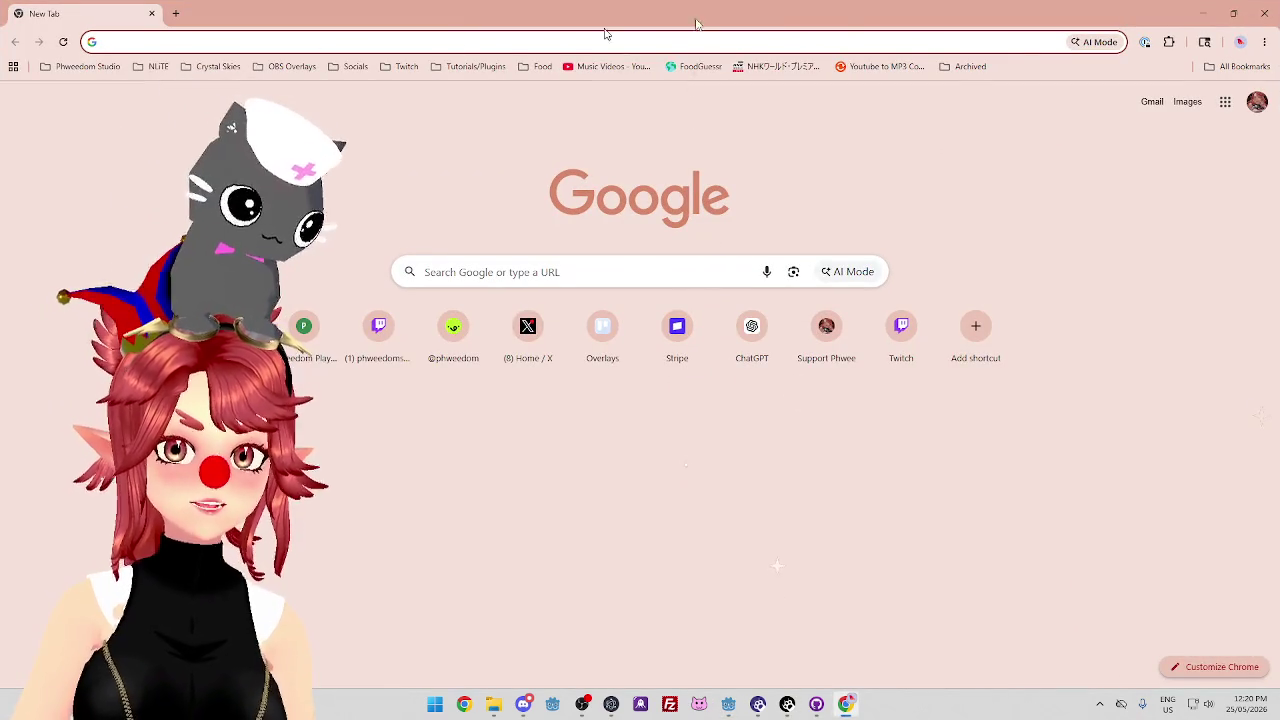
pyautogui.click(1221, 104)
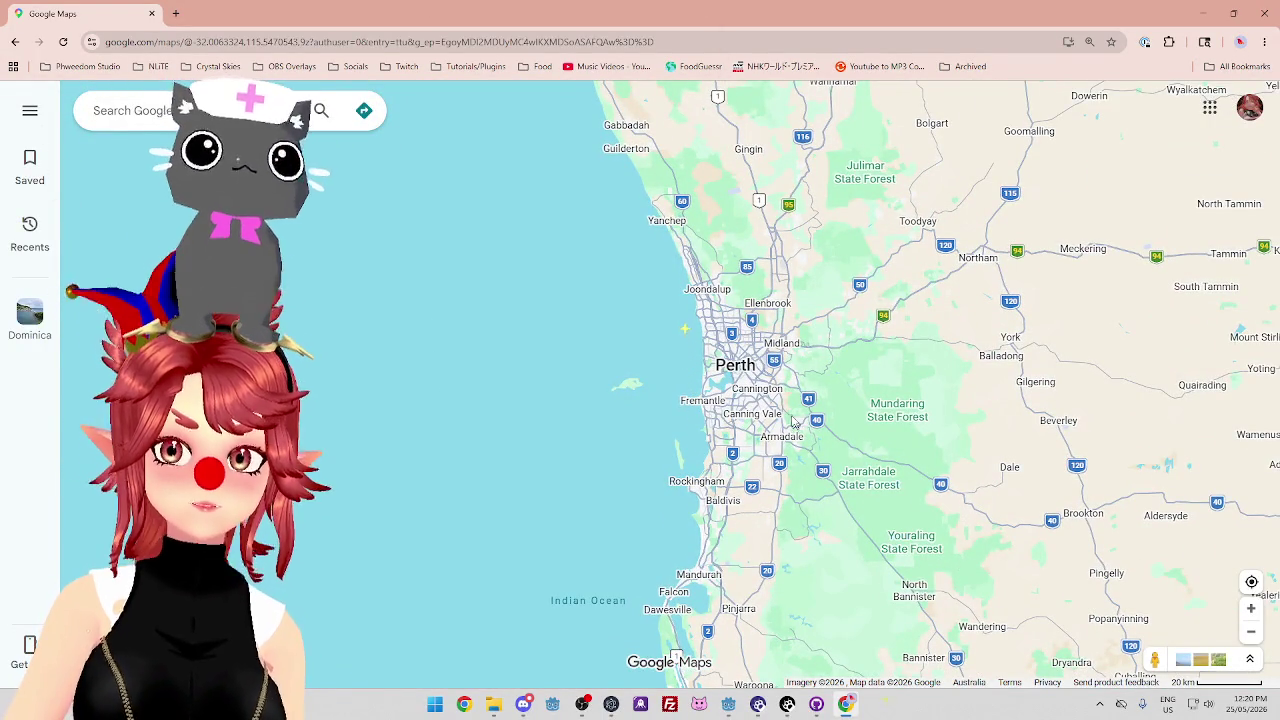
pyautogui.scroll(-3, 792, 422)
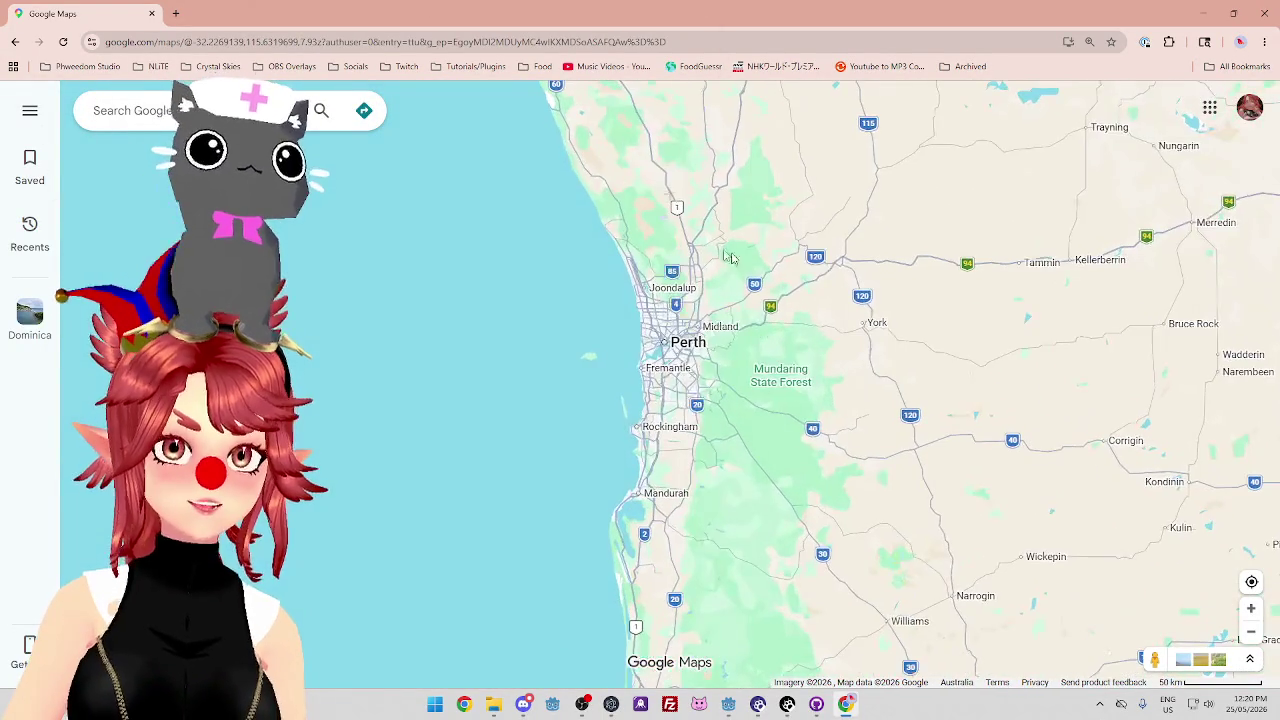
pyautogui.scroll(1, 650, 300)
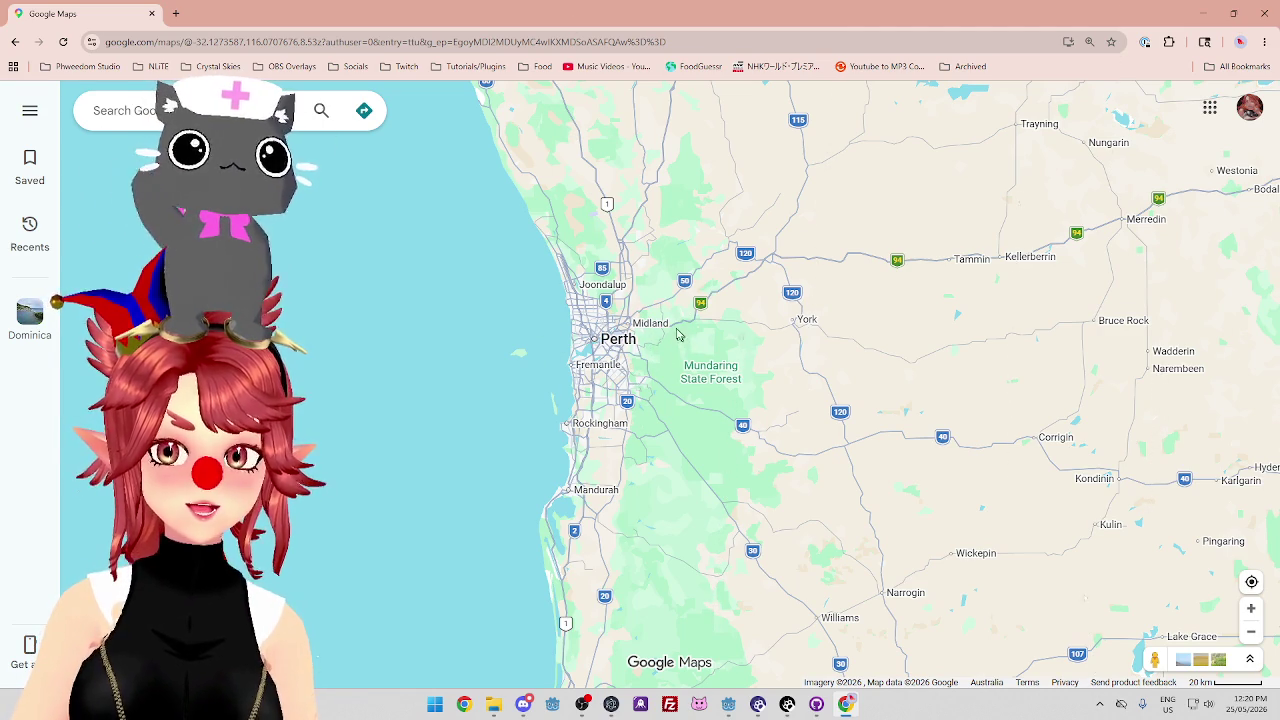
pyautogui.scroll(-3, 679, 335)
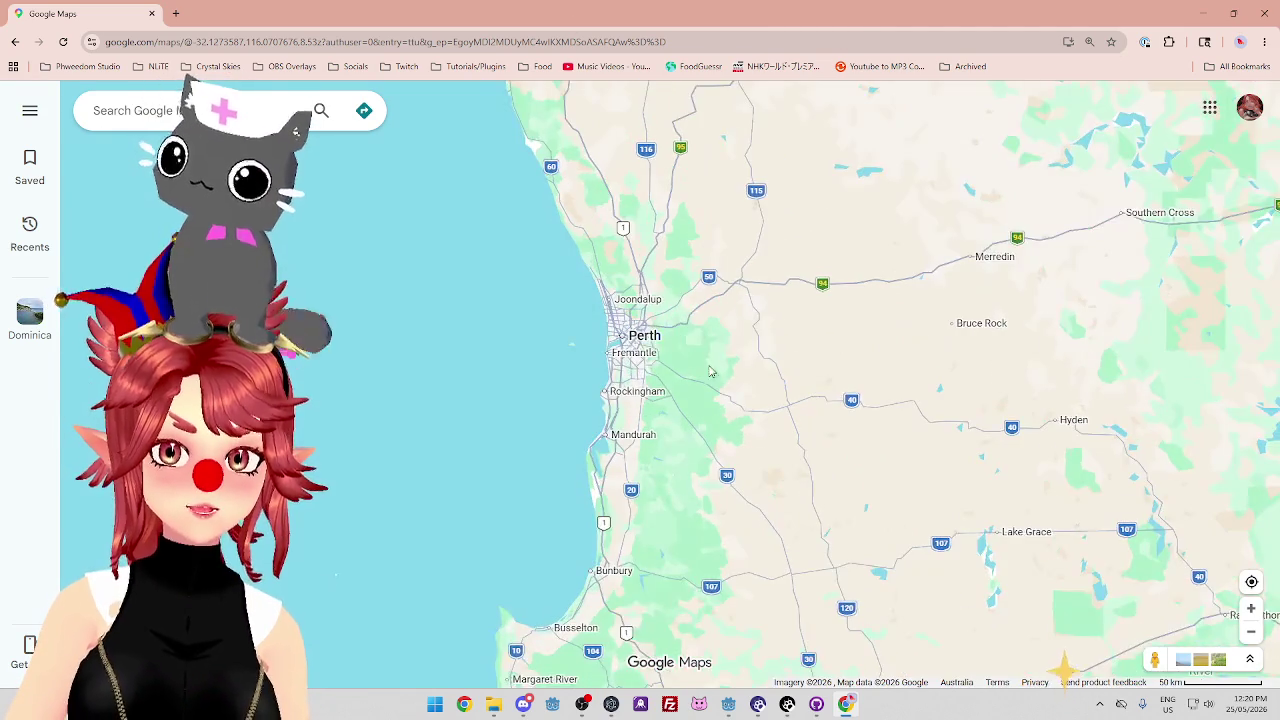
pyautogui.scroll(5, 631, 360)
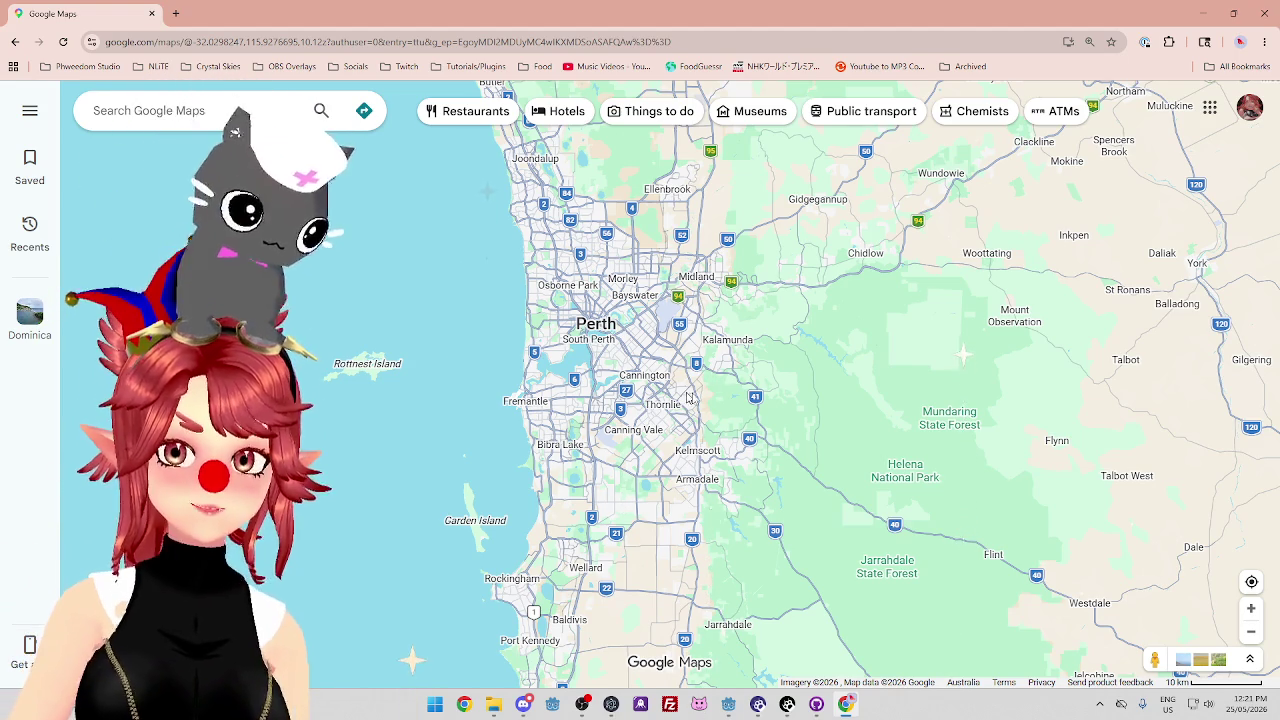
pyautogui.scroll(-3, 686, 396)
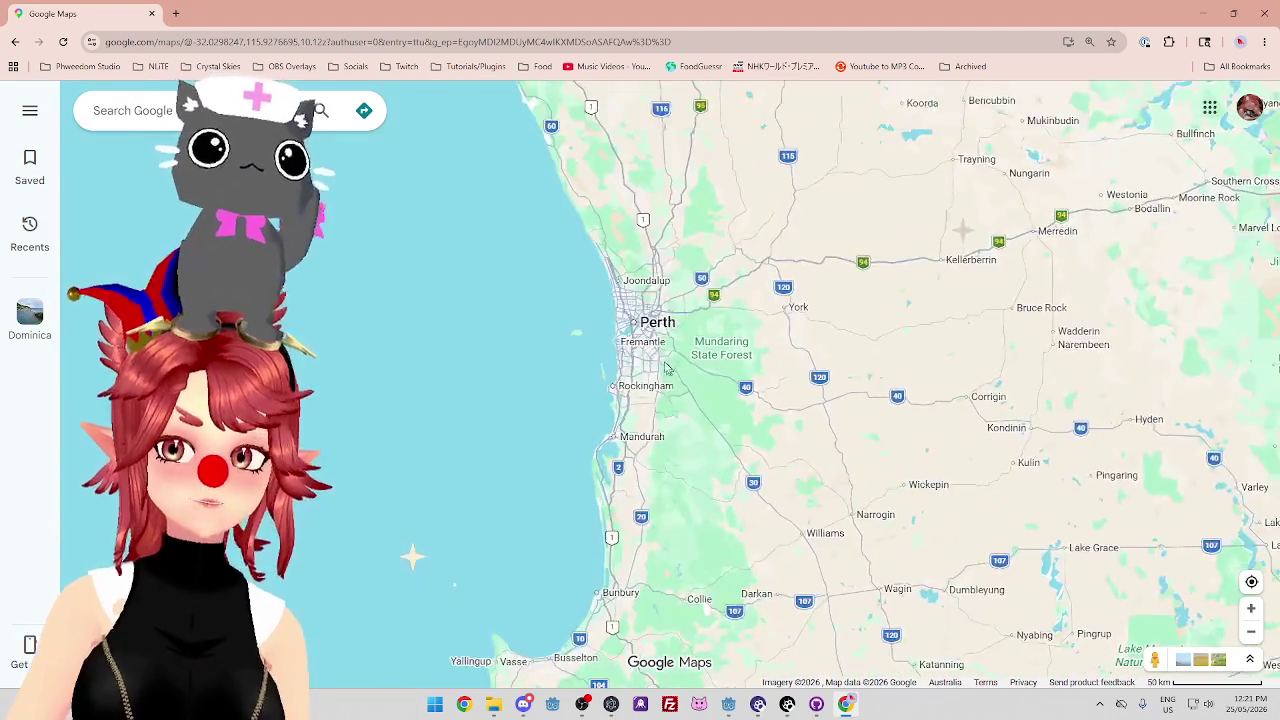
# Pan Perth near the top, zoom out over the southwest coast, and show an offshore Indian Ocean point.
pyautogui.moveTo(668, 370); pyautogui.dragTo(582, 311)
pyautogui.moveTo(778, 456)
pyautogui.mouseDown()
pyautogui.moveTo(748, 368)
pyautogui.moveTo(799, 425)
pyautogui.mouseUp()
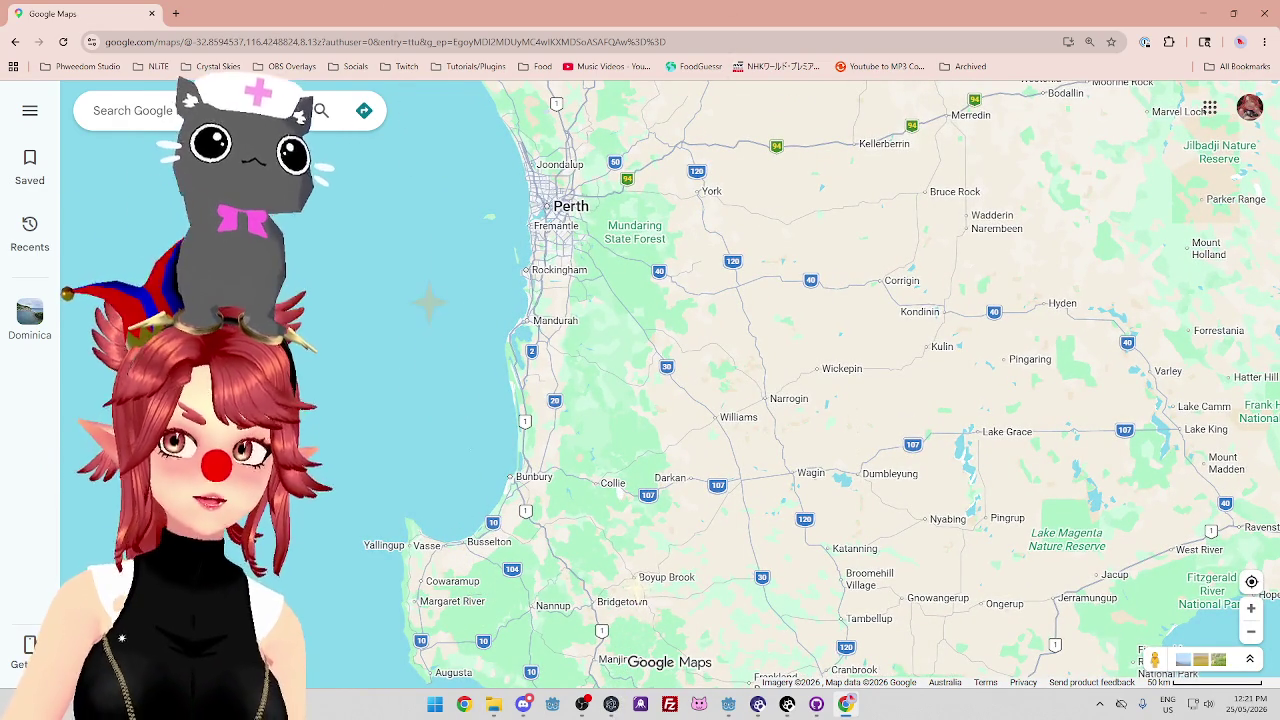
pyautogui.scroll(3, 589, 202)
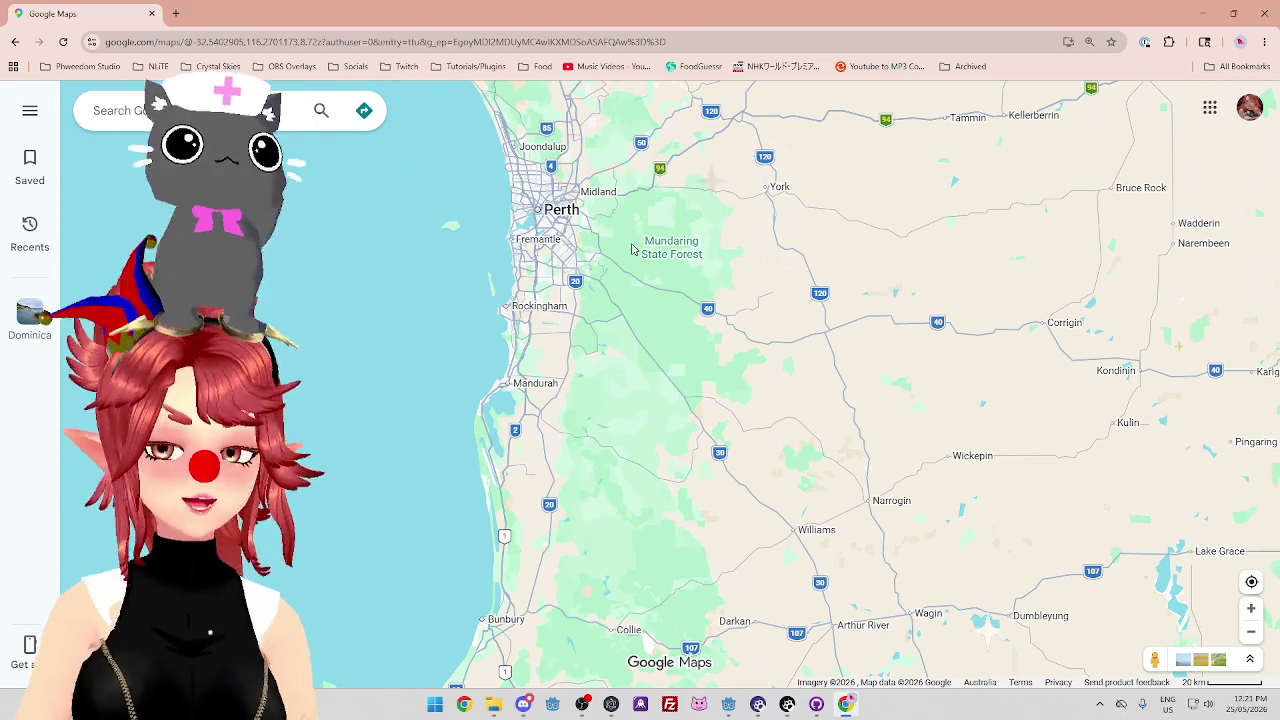
pyautogui.moveTo(676, 222); pyautogui.dragTo(691, 284)
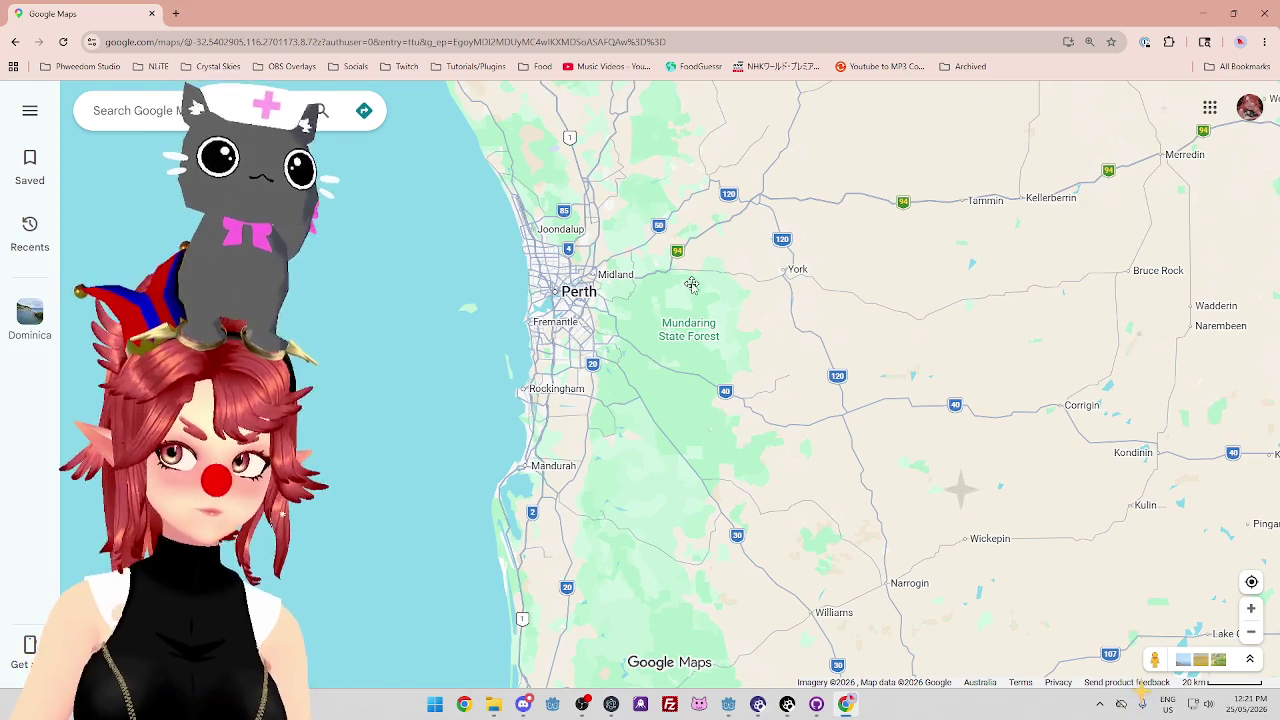
pyautogui.scroll(-2, 691, 284)
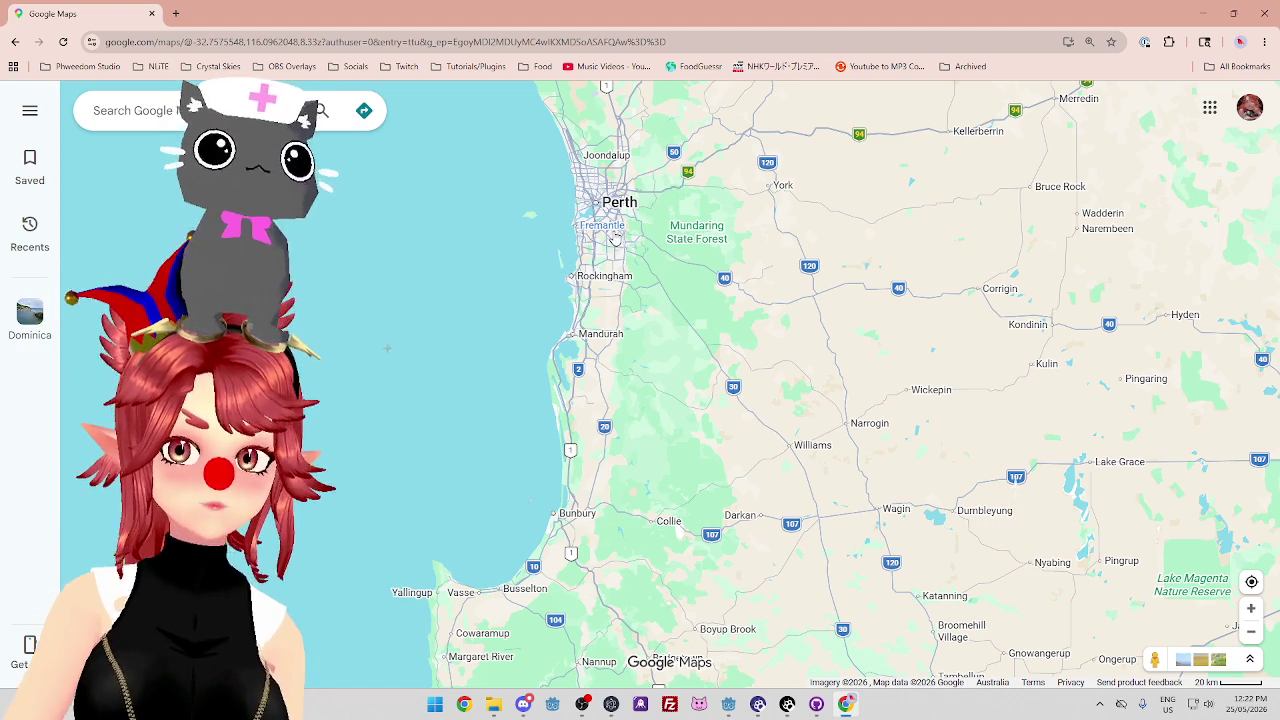
pyautogui.click(294, 263)
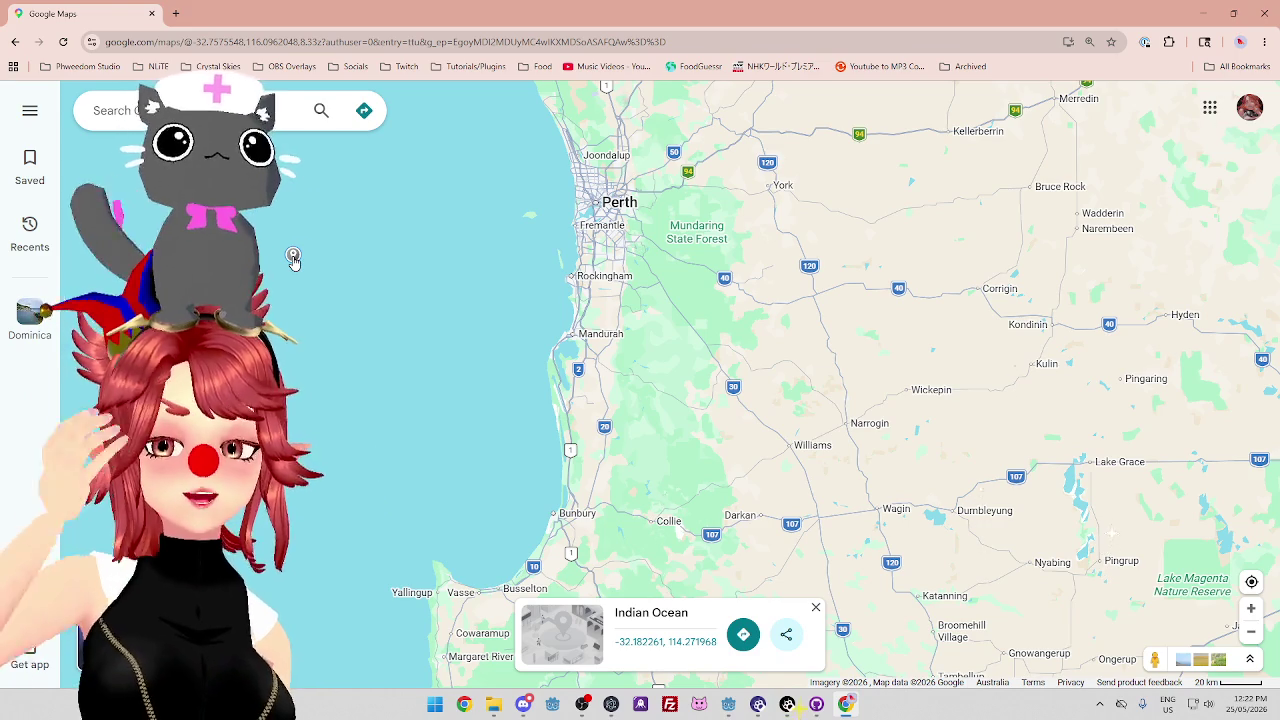
# Close the Indian Ocean place card and zoom over Perth toward the 10 km scale.
pyautogui.click(817, 609)
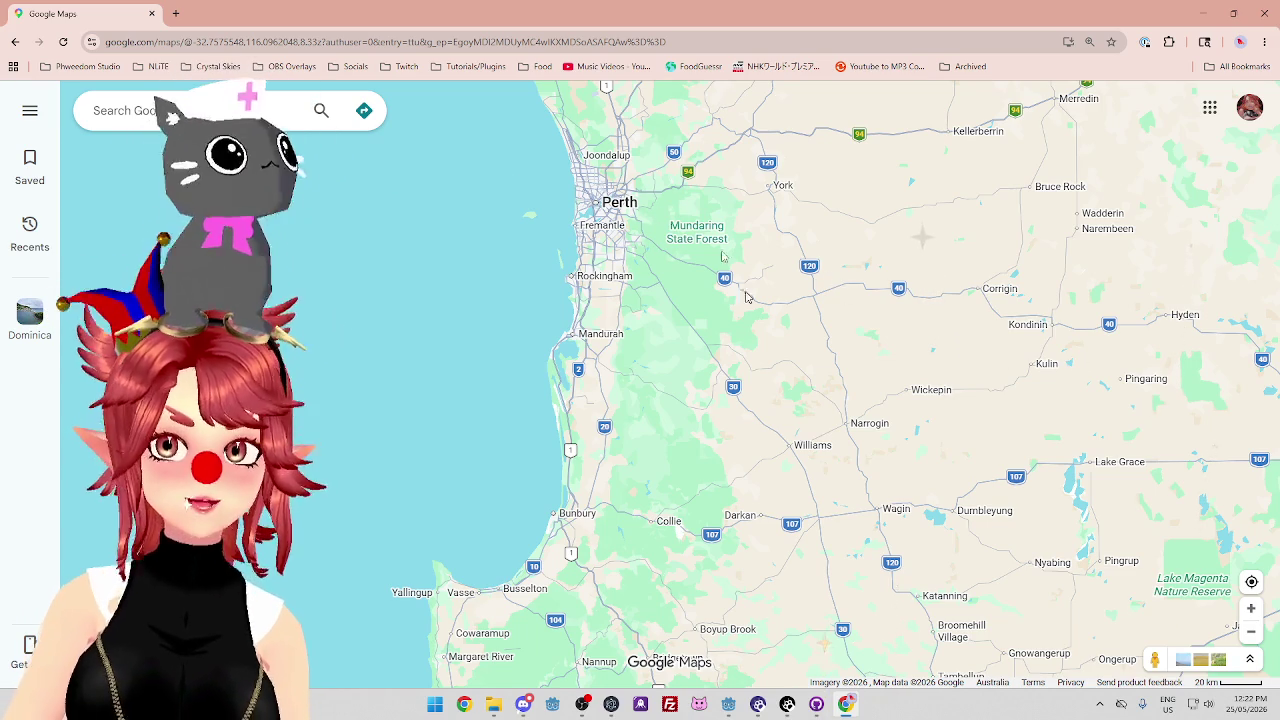
pyautogui.scroll(2, 813, 363)
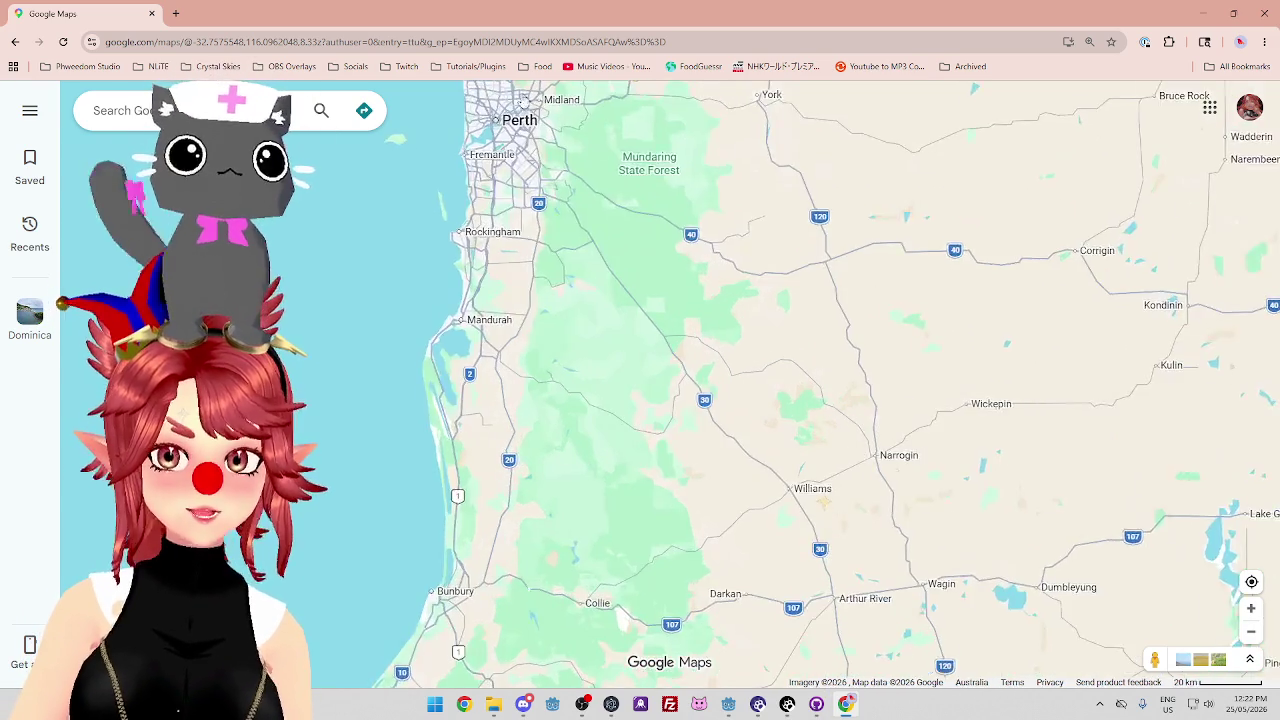
pyautogui.scroll(-3, 523, 103)
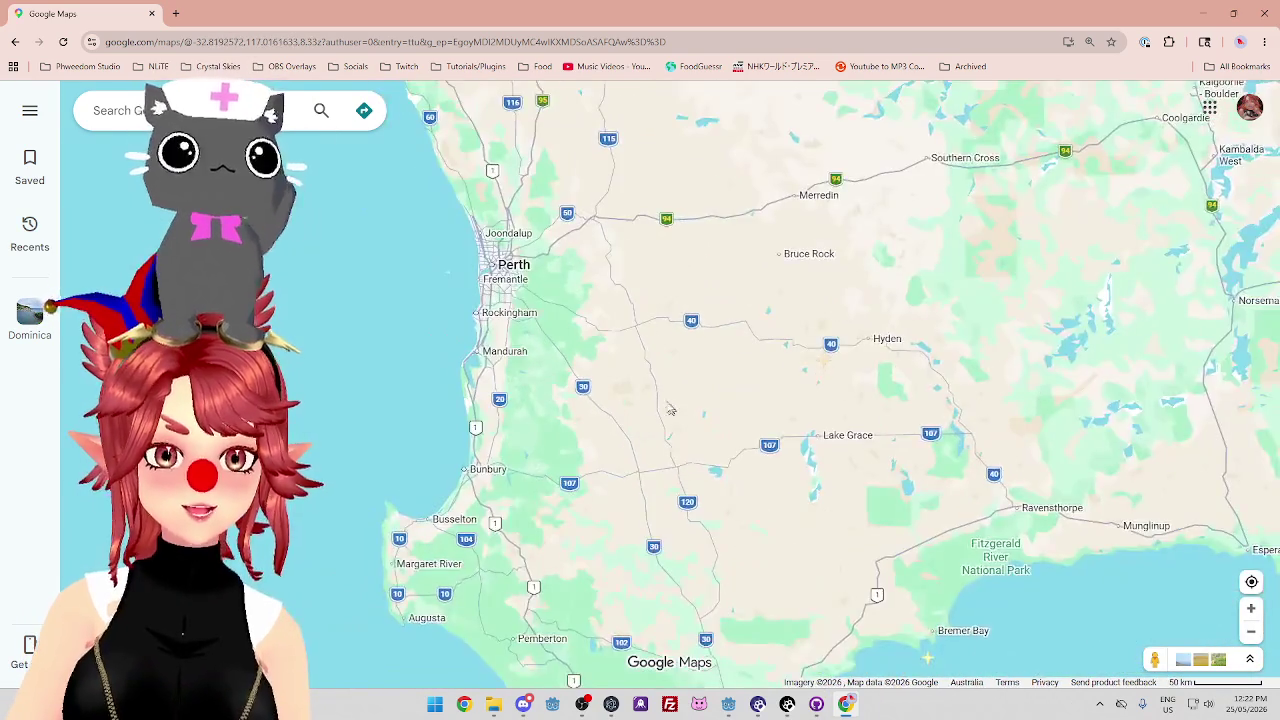
pyautogui.scroll(1, 670, 410)
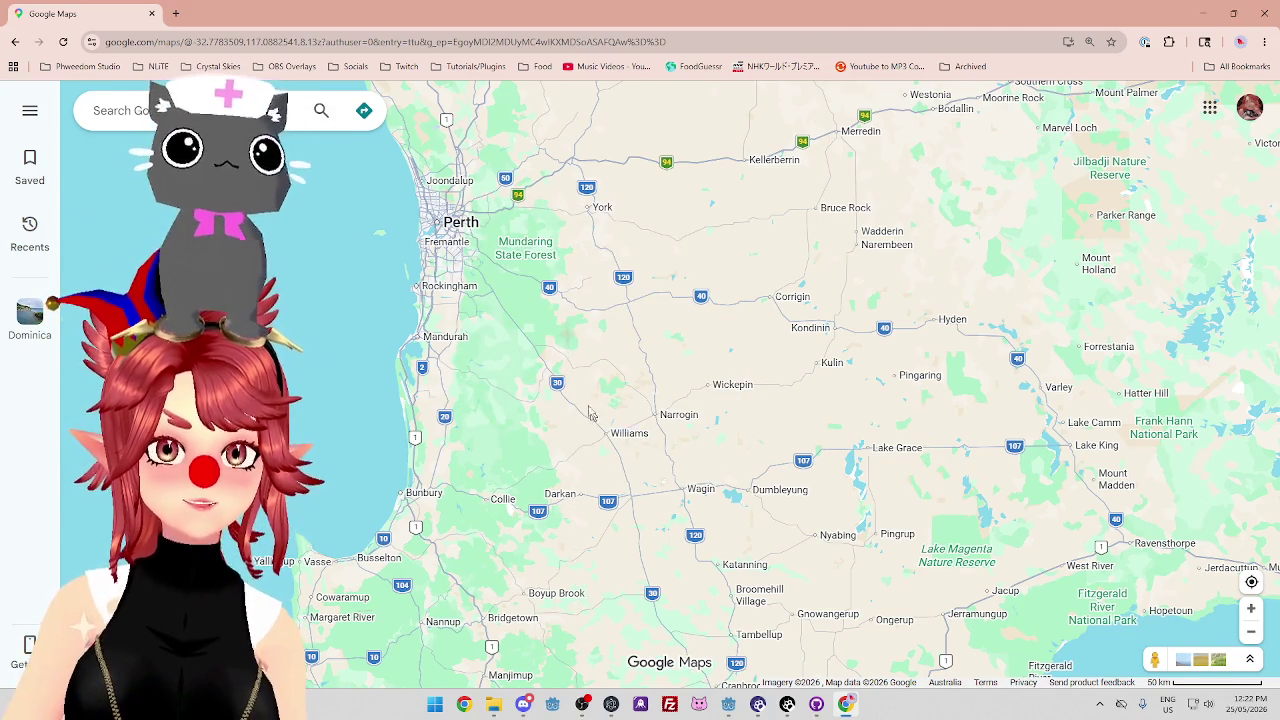
pyautogui.moveTo(619, 440)
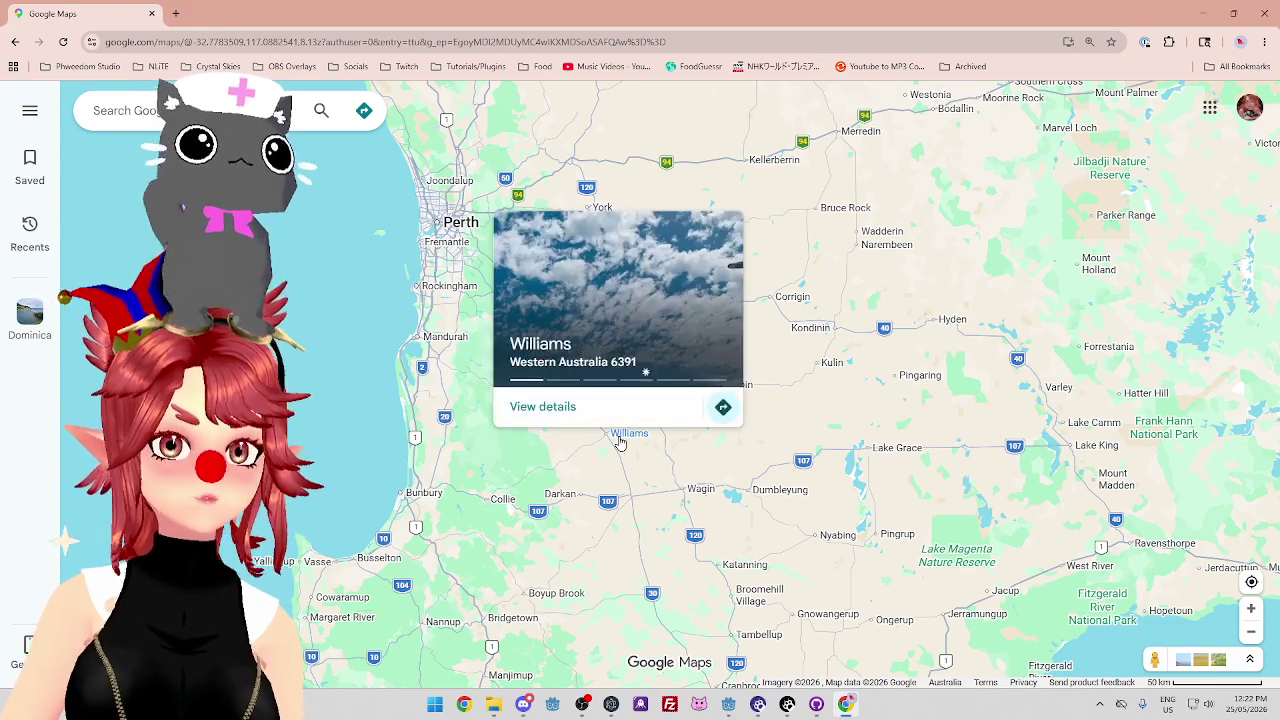
pyautogui.scroll(2, 547, 263)
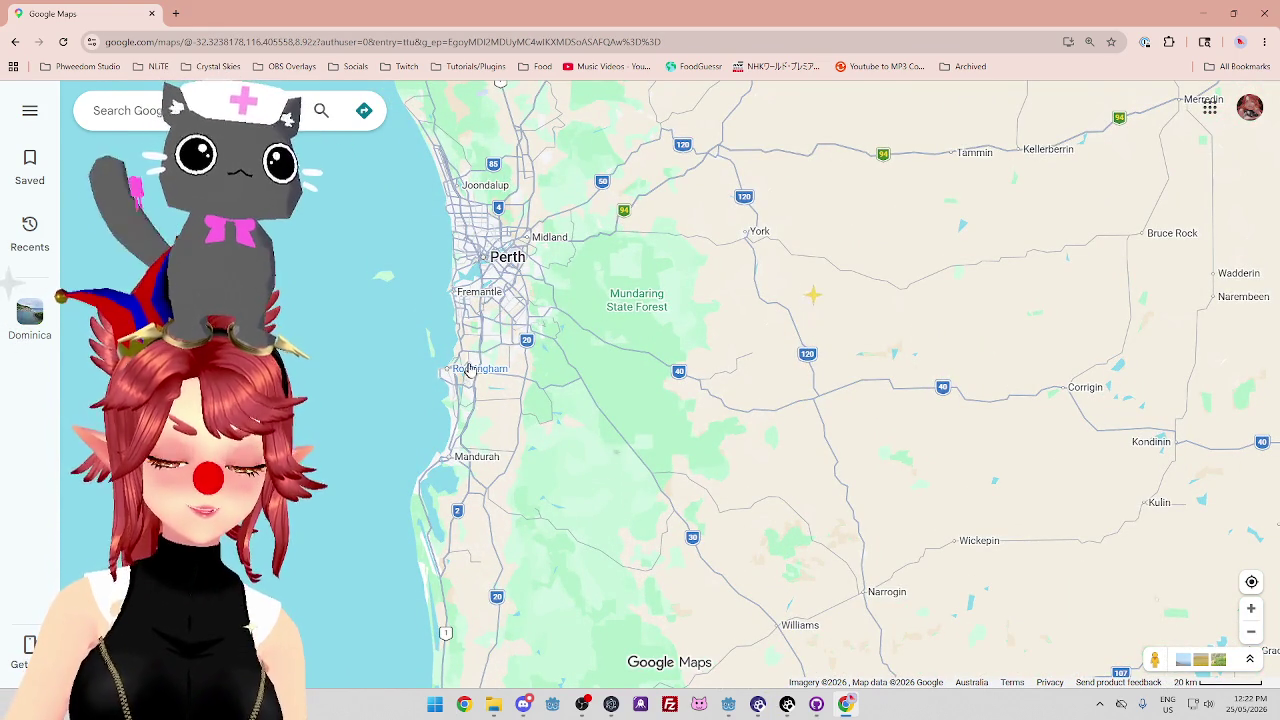
pyautogui.scroll(-3, 505, 262)
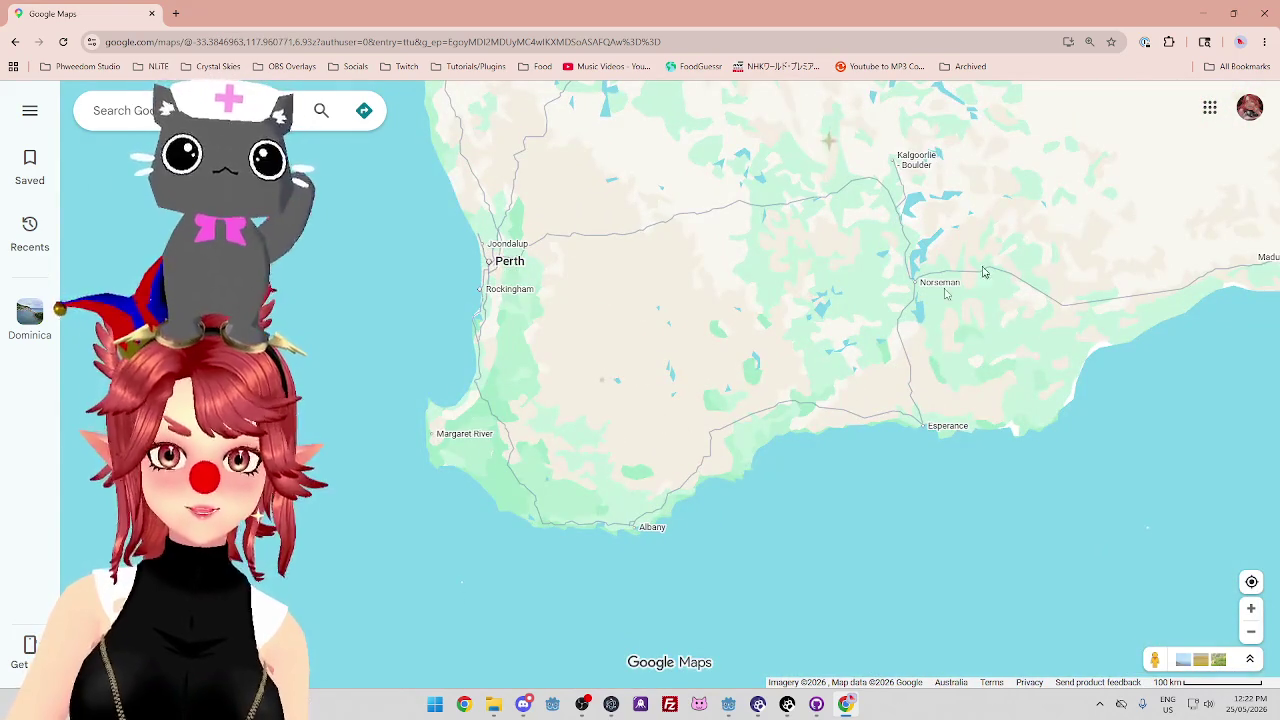
pyautogui.scroll(-3, 594, 380)
pyautogui.scroll(2, 711, 462)
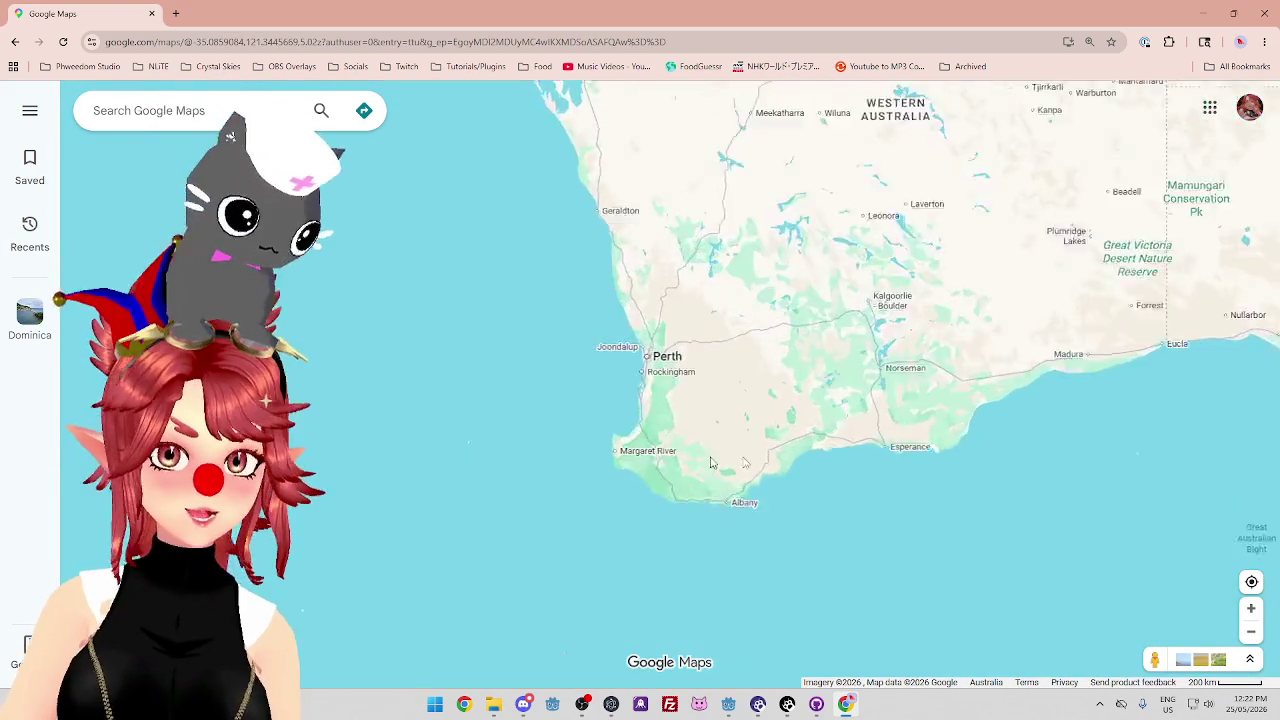
pyautogui.scroll(5, 711, 462)
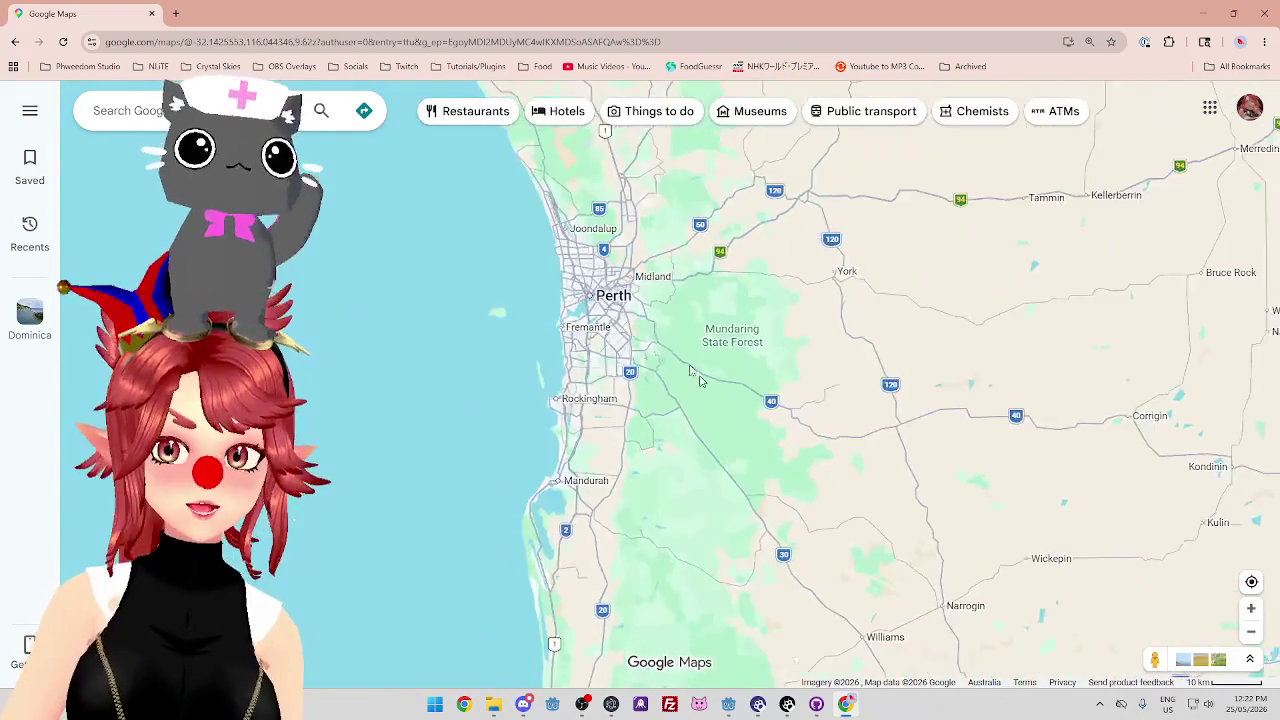
pyautogui.scroll(-1, 808, 440)
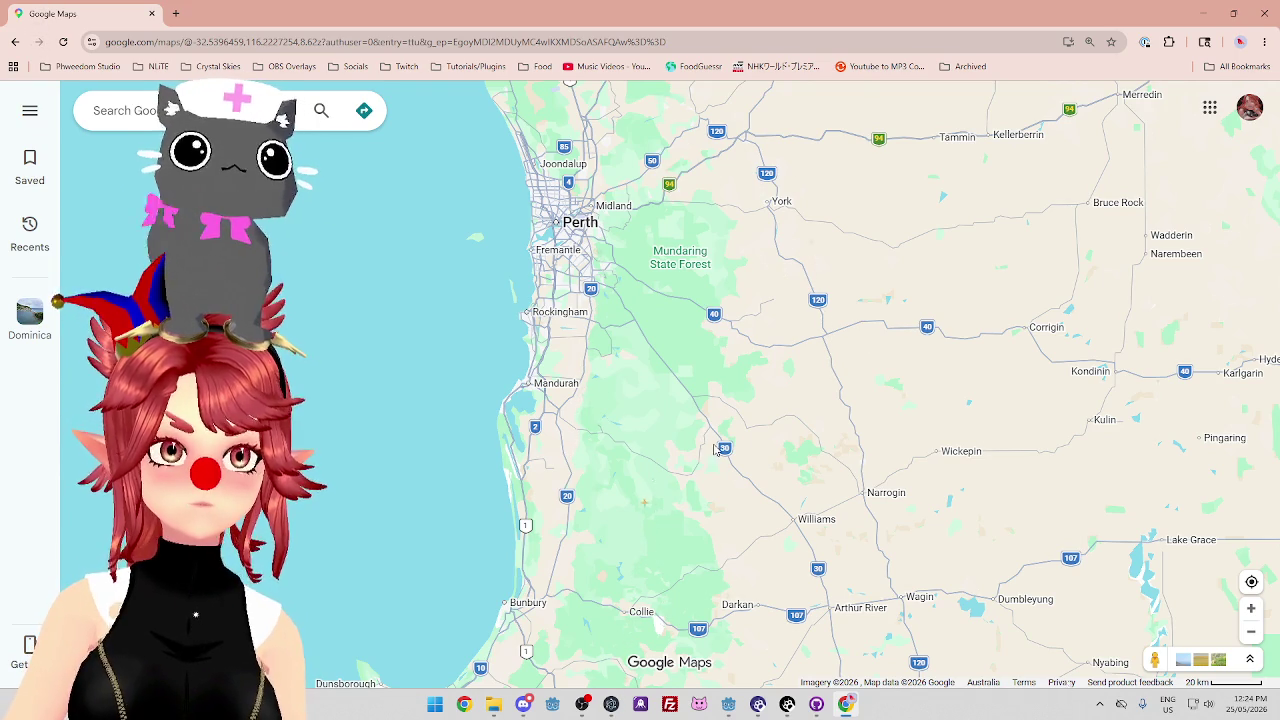
# Zoom out to all of Australia, pan toward Southeast Asia, and return to the 200 km scale.
pyautogui.scroll(-5, 716, 450)
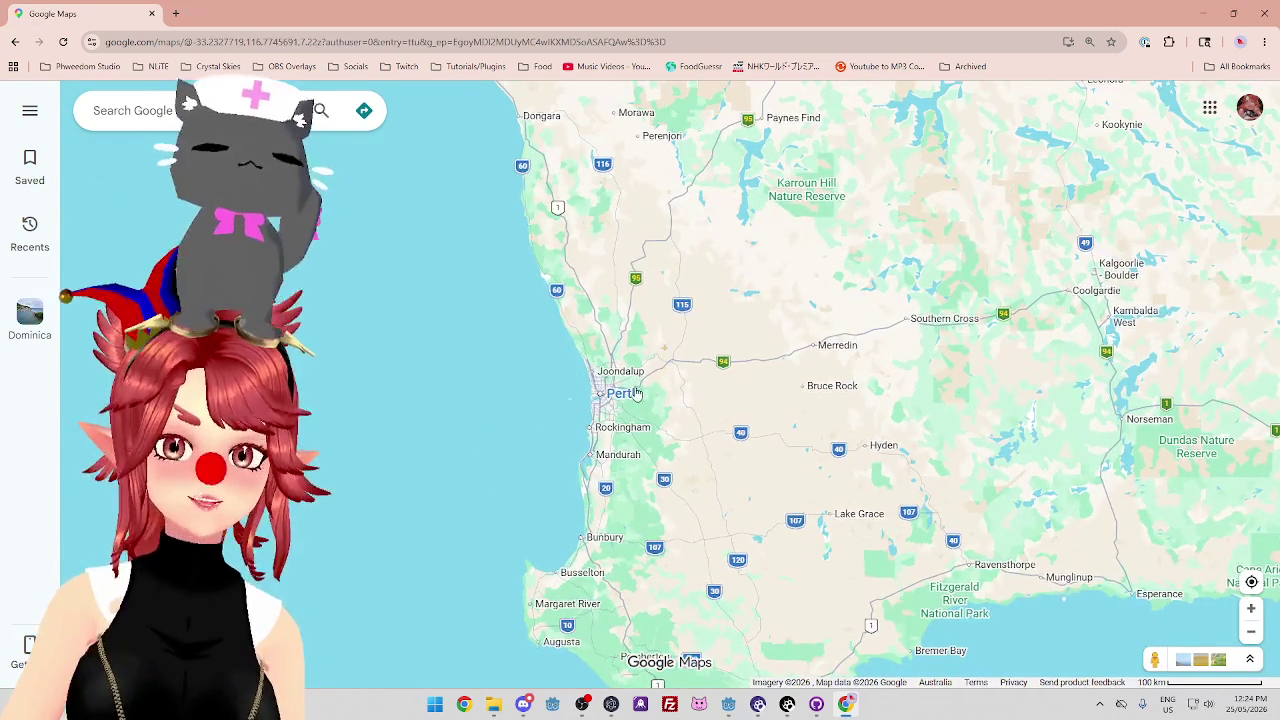
pyautogui.scroll(-5, 636, 393)
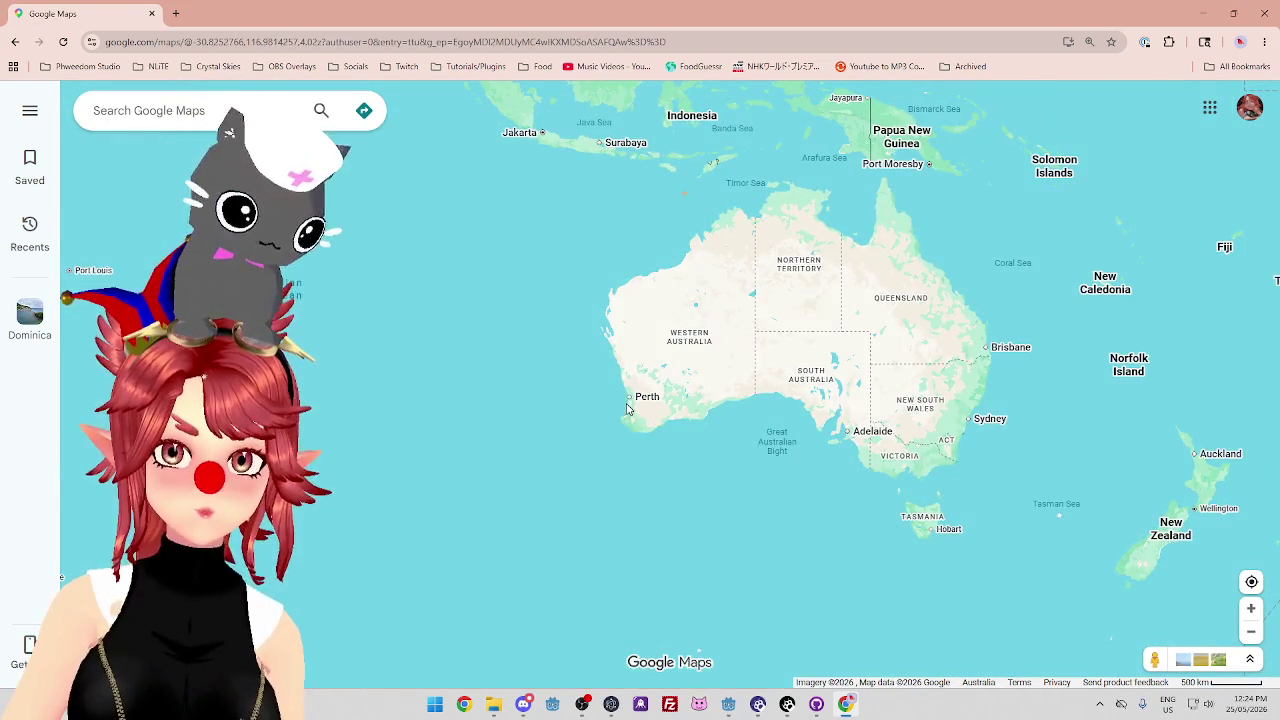
pyautogui.moveTo(583, 249); pyautogui.dragTo(604, 317)
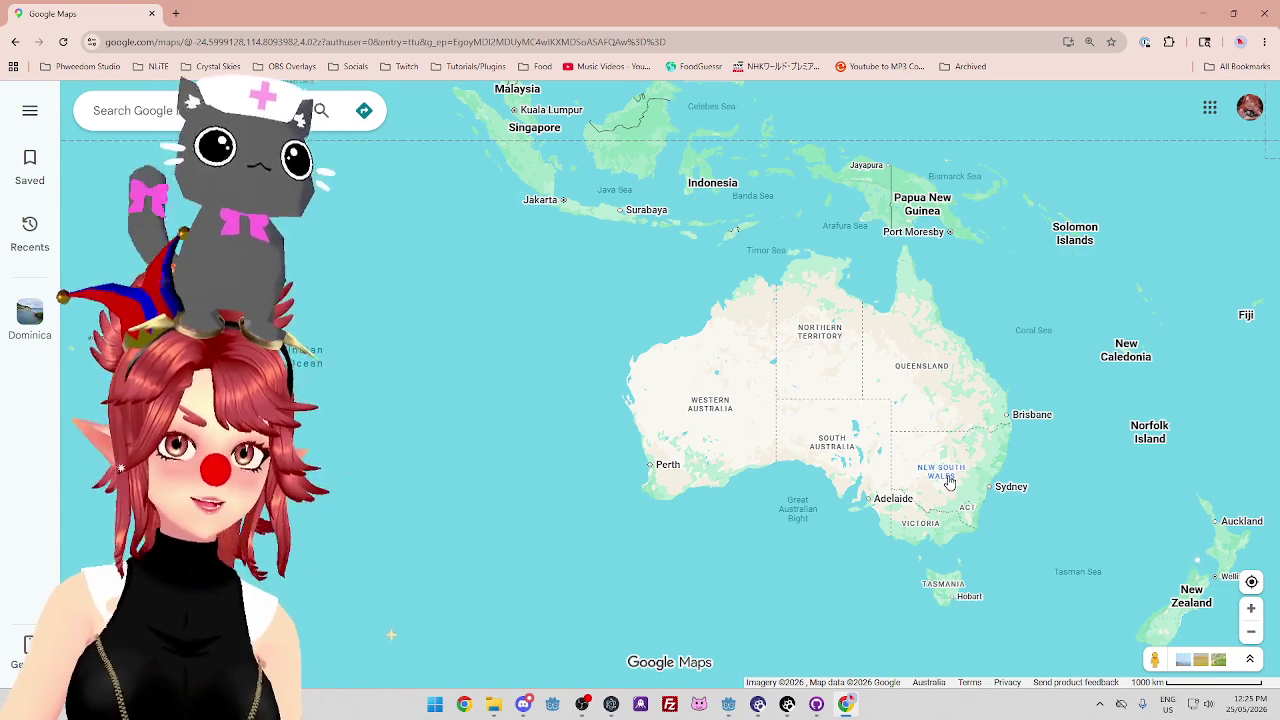
pyautogui.scroll(3, 593, 451)
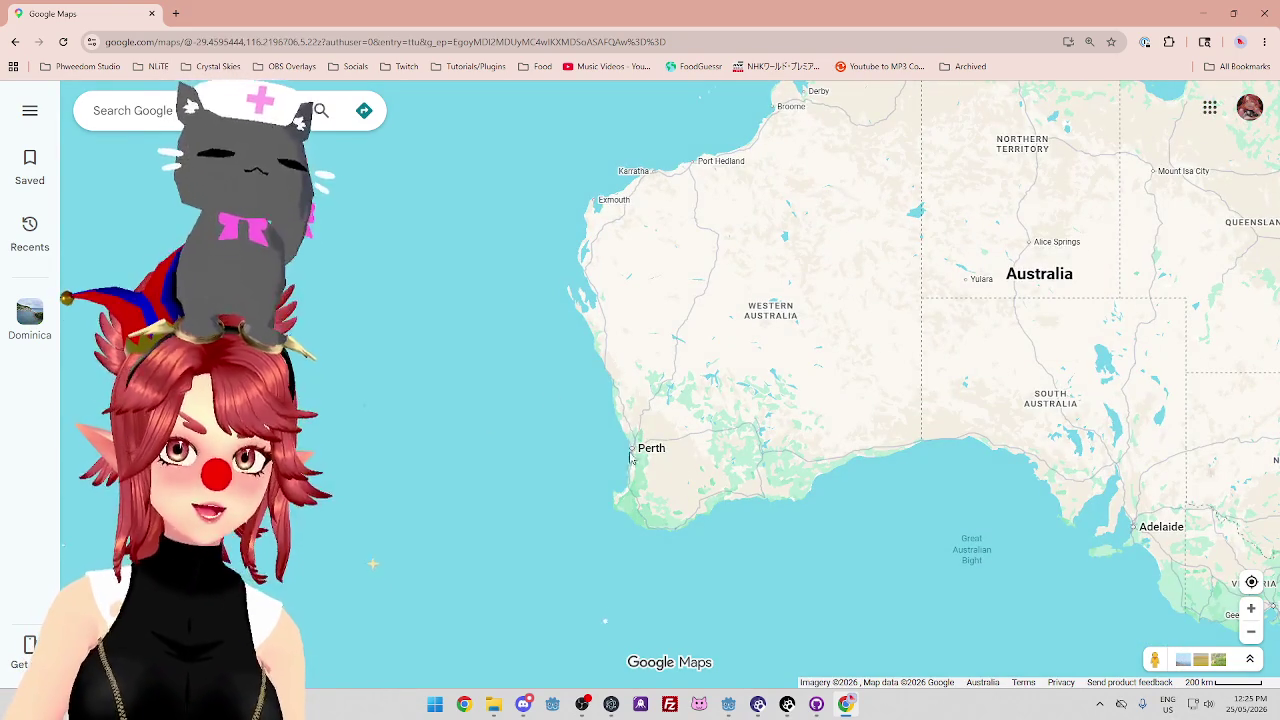
pyautogui.scroll(-1, 610, 405)
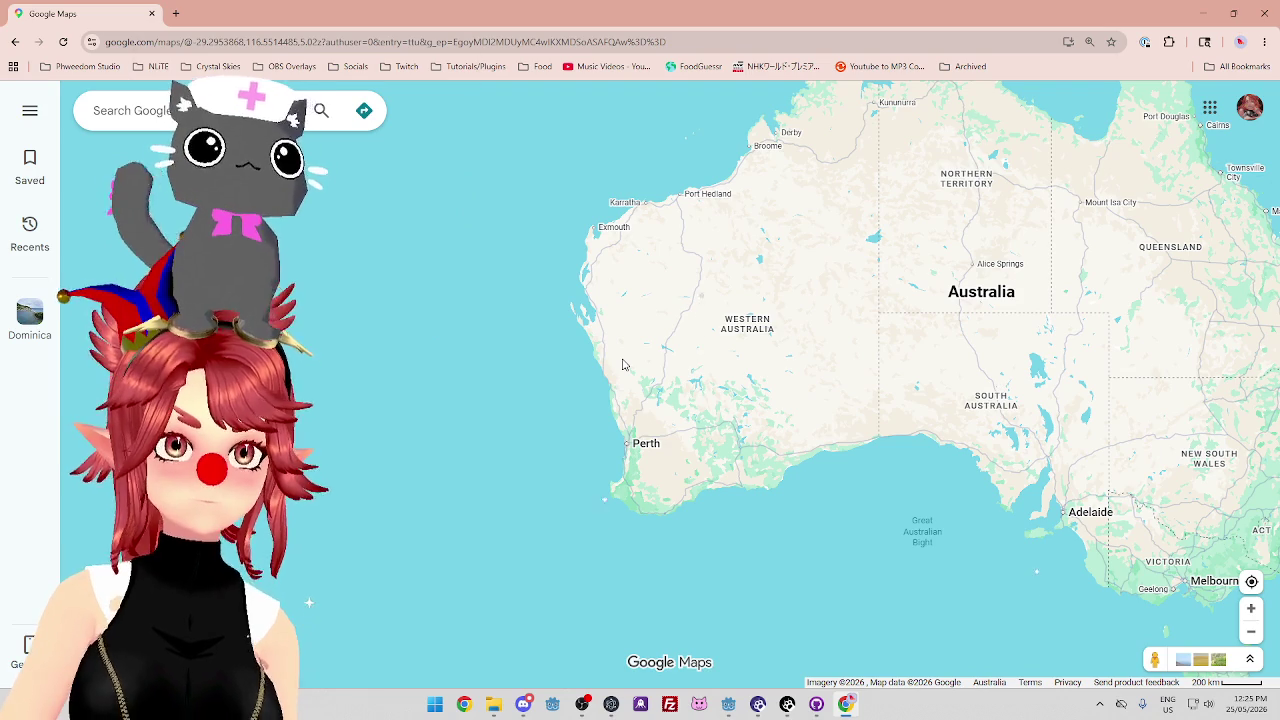
# Zoom in over Perth to 20 km, back out to 50 km, and recentre on the southwest.
pyautogui.scroll(1, 660, 429)
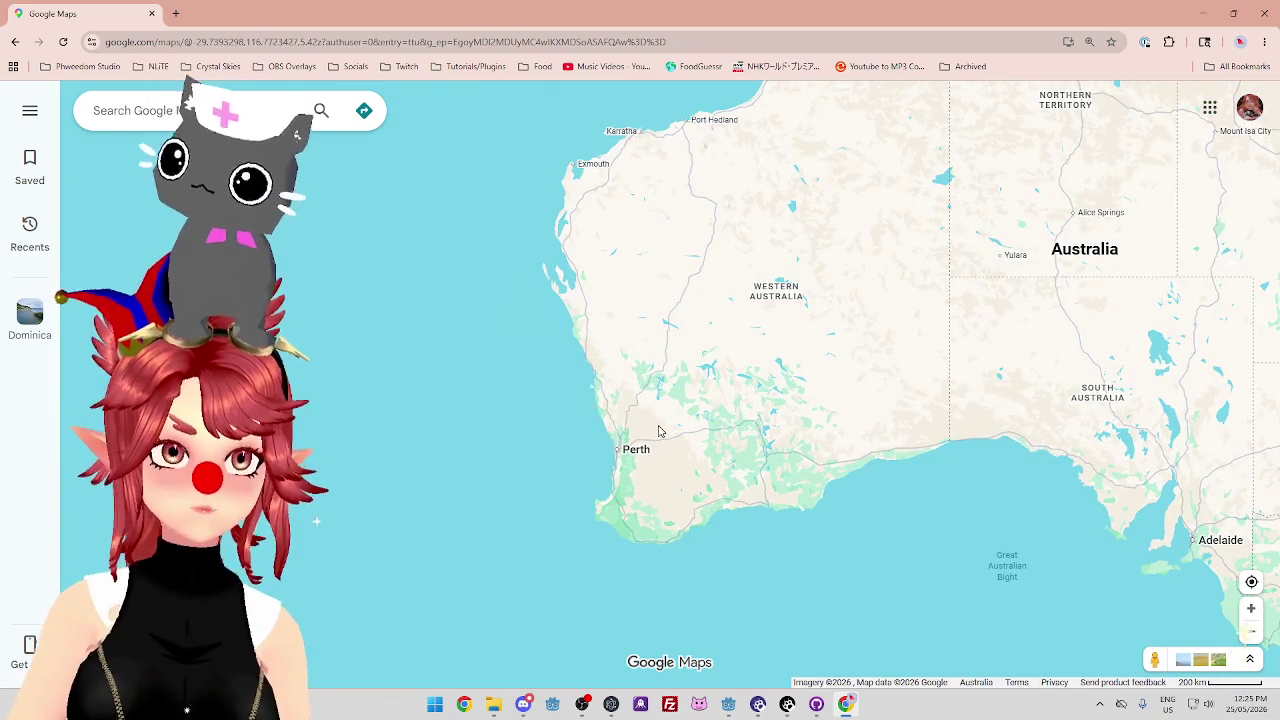
pyautogui.scroll(2, 660, 440)
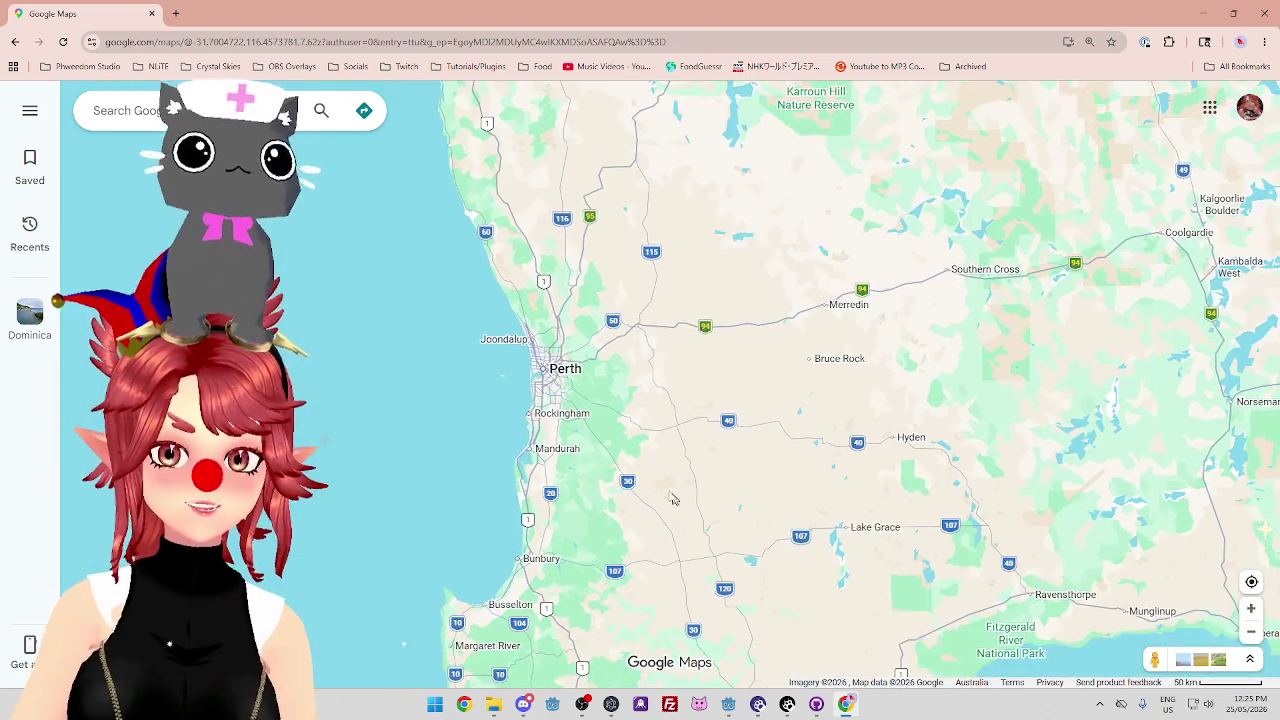
pyautogui.scroll(2, 650, 450)
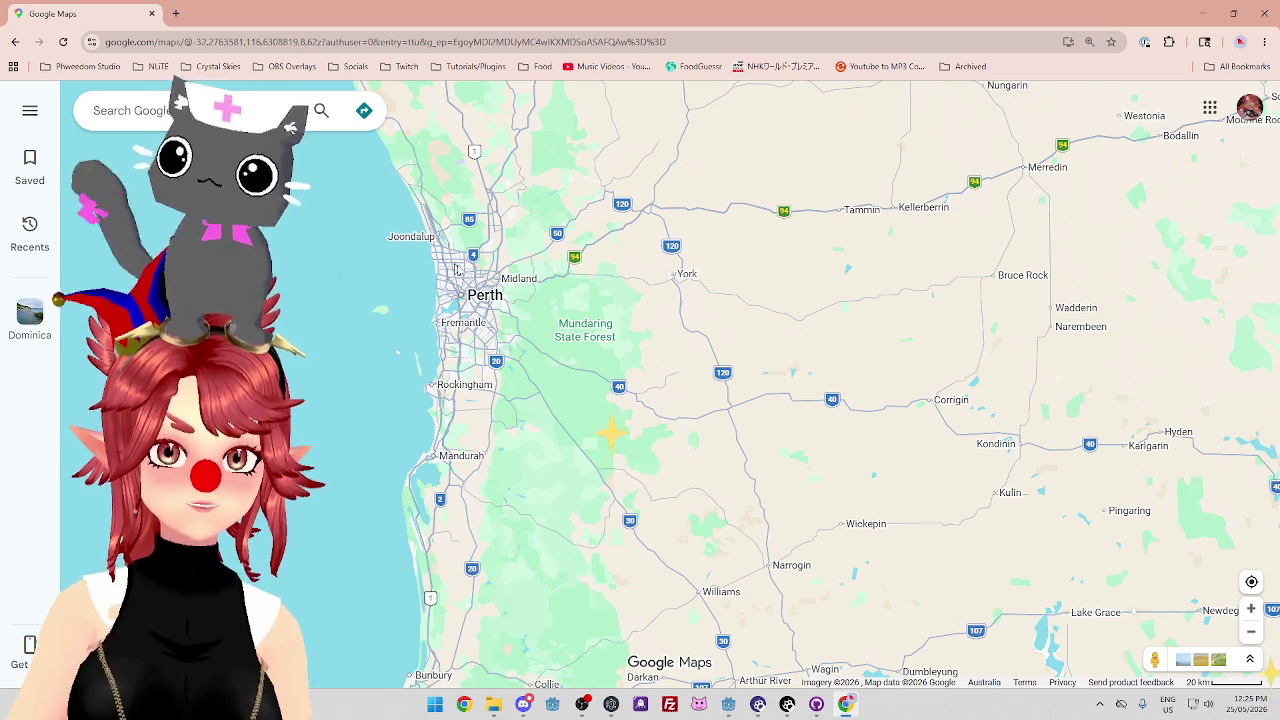
pyautogui.scroll(-1, 660, 420)
pyautogui.moveTo(680, 439); pyautogui.dragTo(668, 353)
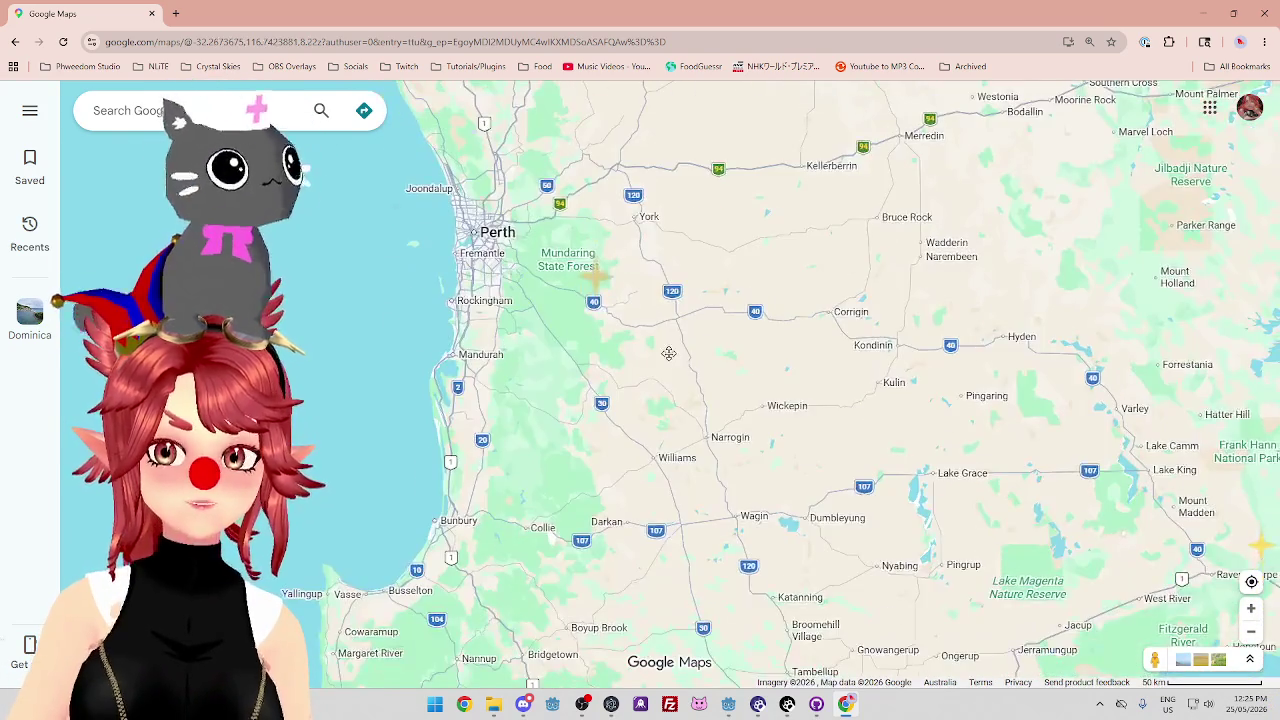